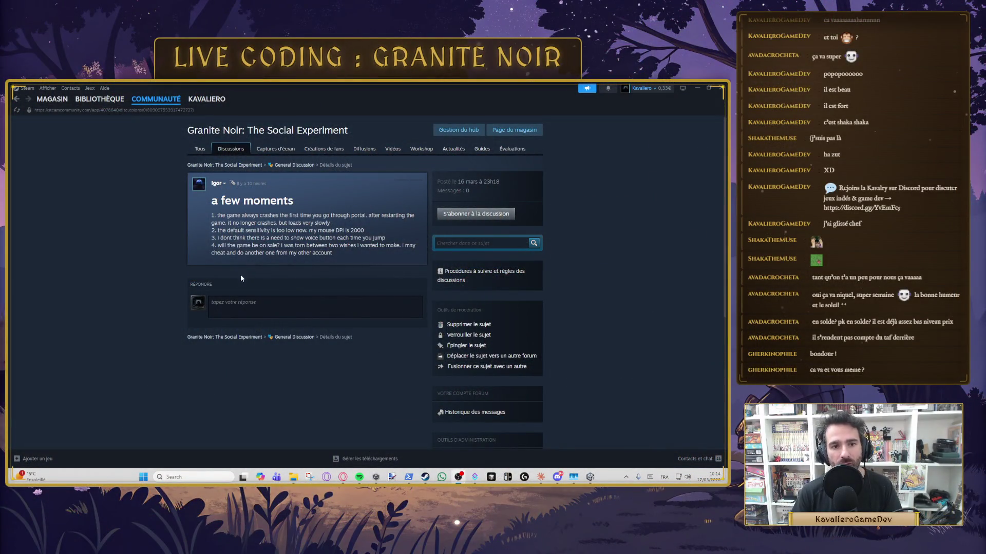
# Read the post's first line, then subscribe to the thread and confirm with OK.
pyautogui.moveTo(211, 216)
pyautogui.mouseDown()
pyautogui.moveTo(390, 229)
pyautogui.moveTo(380, 232)
pyautogui.mouseUp()
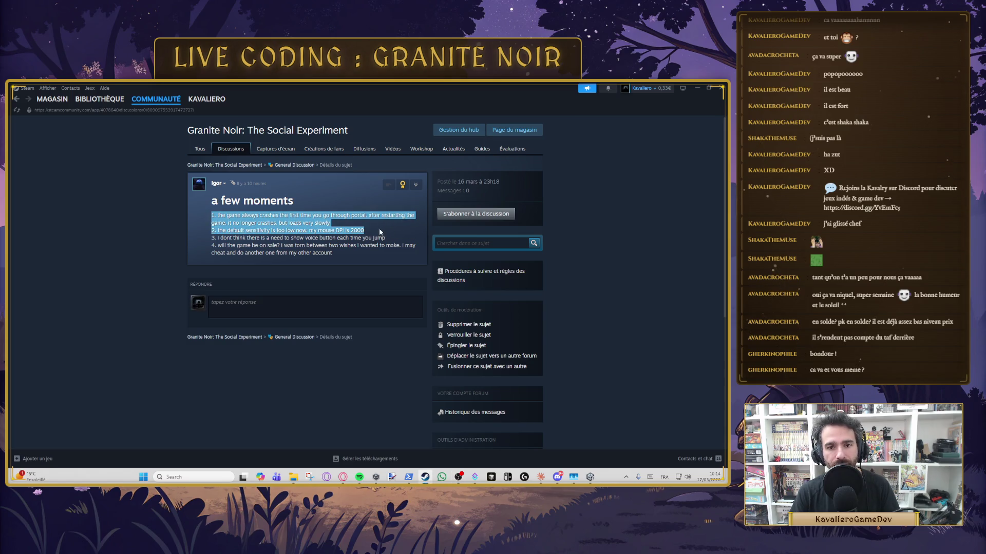
pyautogui.click(254, 217)
pyautogui.doubleClick(291, 216)
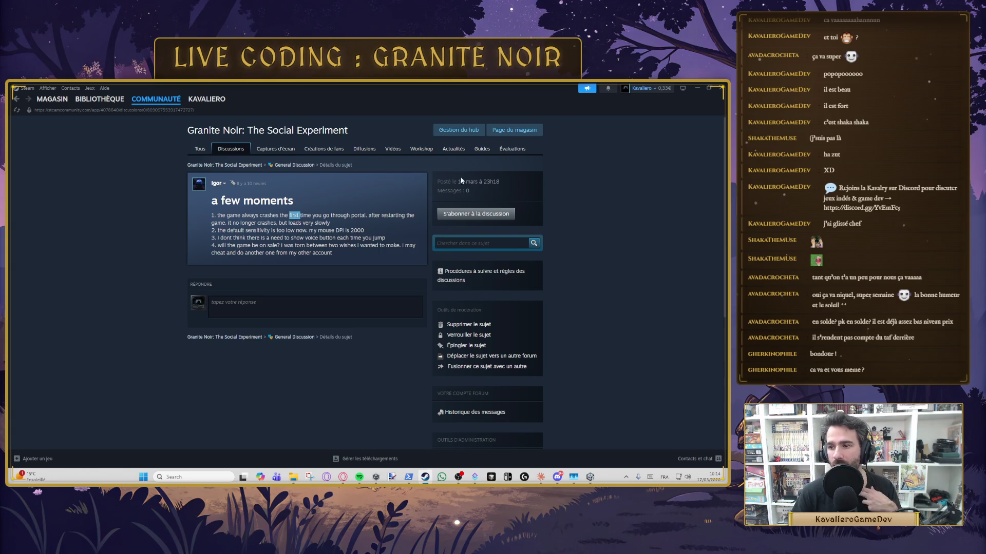
pyautogui.click(477, 214)
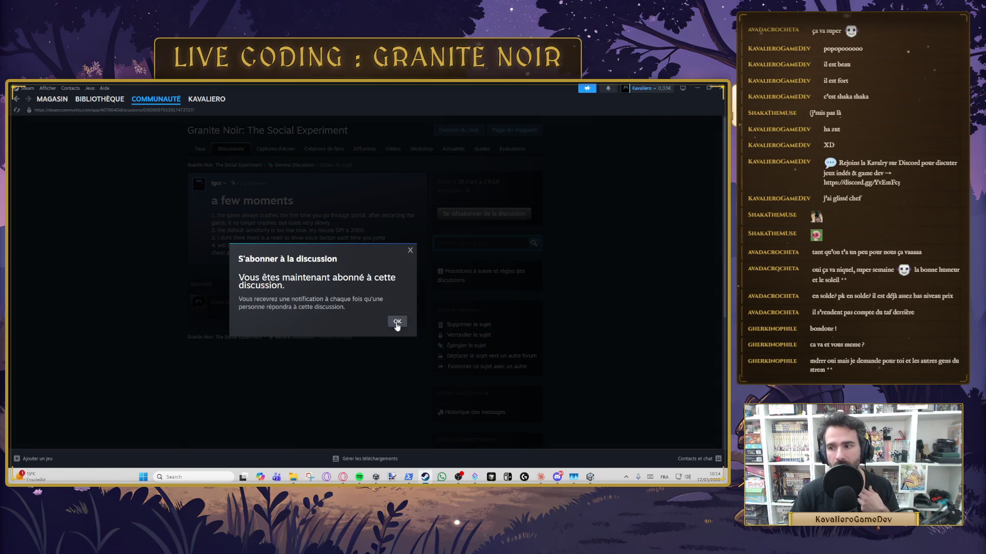
pyautogui.click(397, 322)
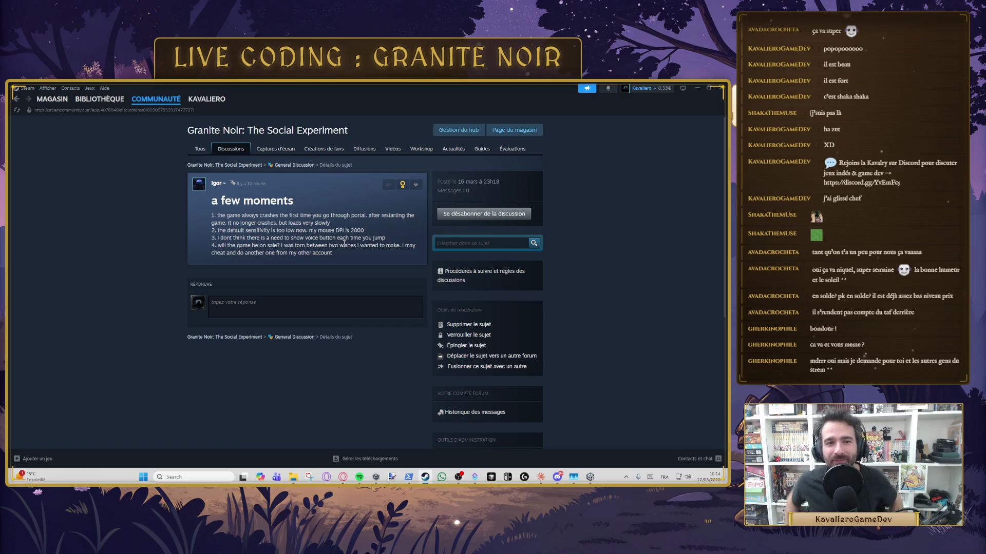
# Highlight the post's body, lines 3–4, then lines 1–2 to reread the reported issues.
pyautogui.moveTo(372, 262); pyautogui.dragTo(207, 217)
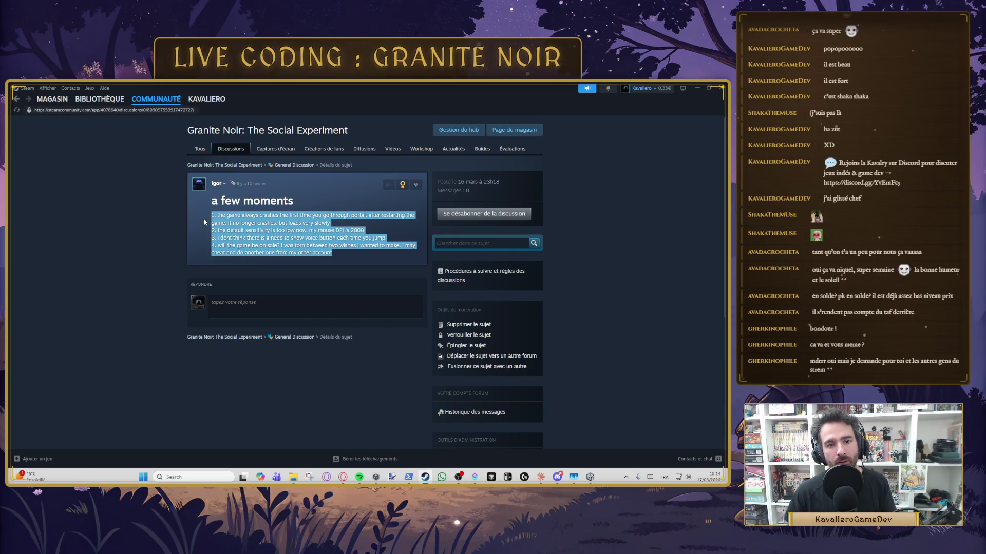
pyautogui.click(348, 229)
pyautogui.moveTo(395, 238)
pyautogui.mouseDown()
pyautogui.moveTo(234, 231)
pyautogui.moveTo(200, 238)
pyautogui.mouseUp()
pyautogui.moveTo(357, 260)
pyautogui.mouseDown()
pyautogui.moveTo(371, 231)
pyautogui.moveTo(190, 231)
pyautogui.mouseUp()
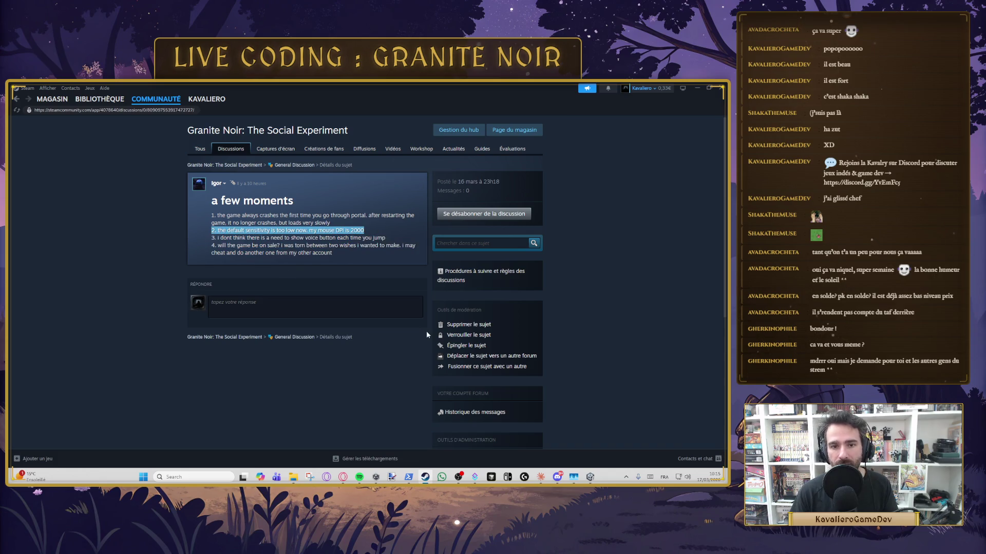
pyautogui.moveTo(331, 223); pyautogui.dragTo(206, 220)
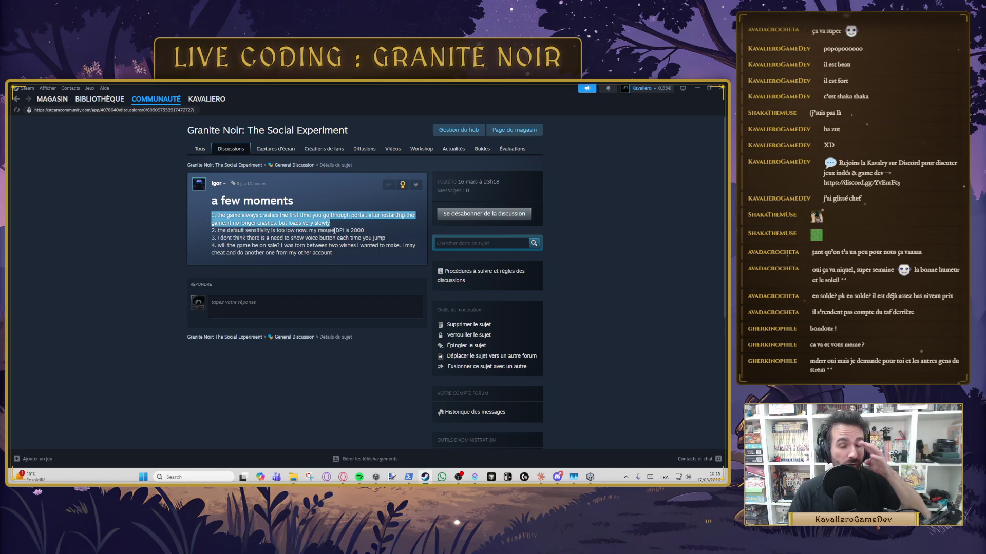
pyautogui.moveTo(365, 230); pyautogui.dragTo(183, 217)
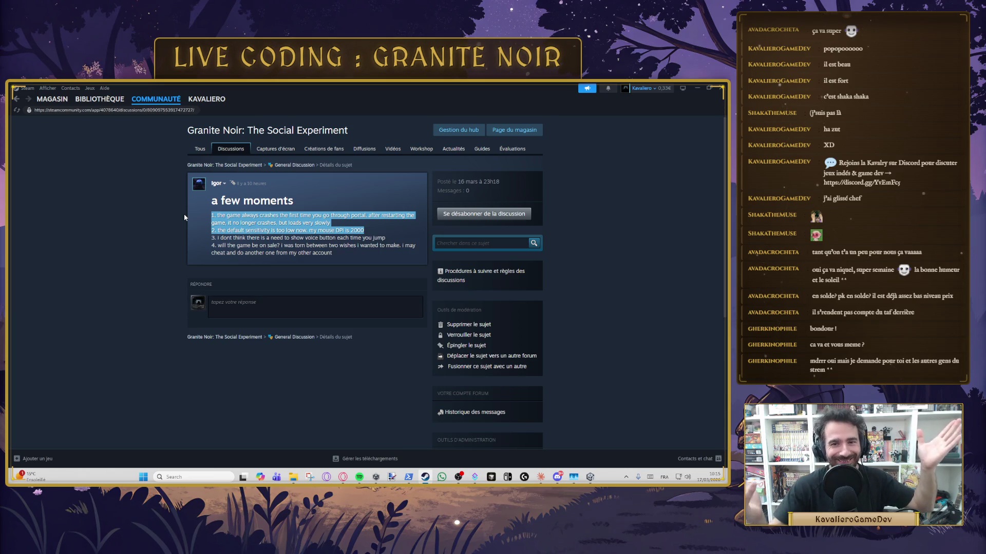
pyautogui.click(289, 215)
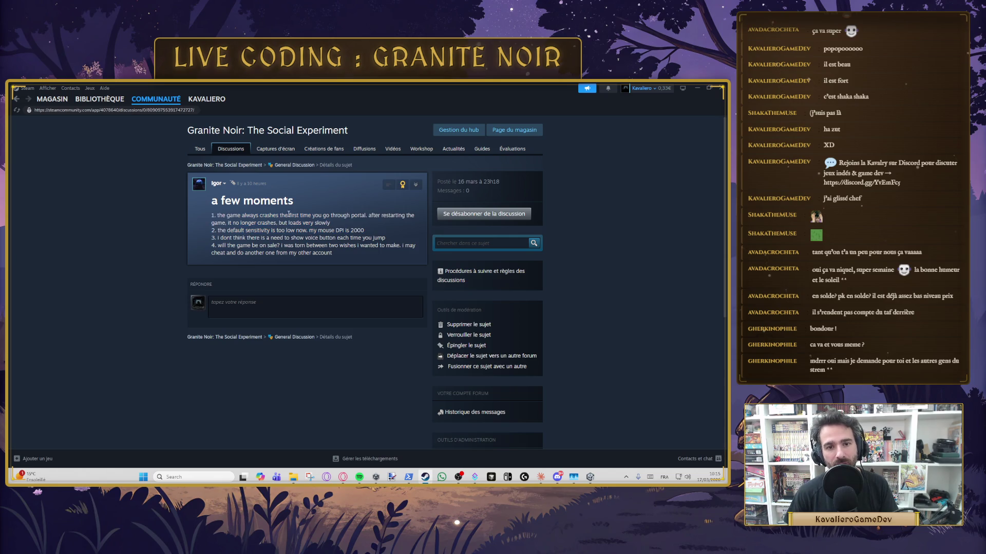
# Play-test the Intro scene in Unity, stop it, then open the Main scene from the Project panel.
pyautogui.click(590, 477)
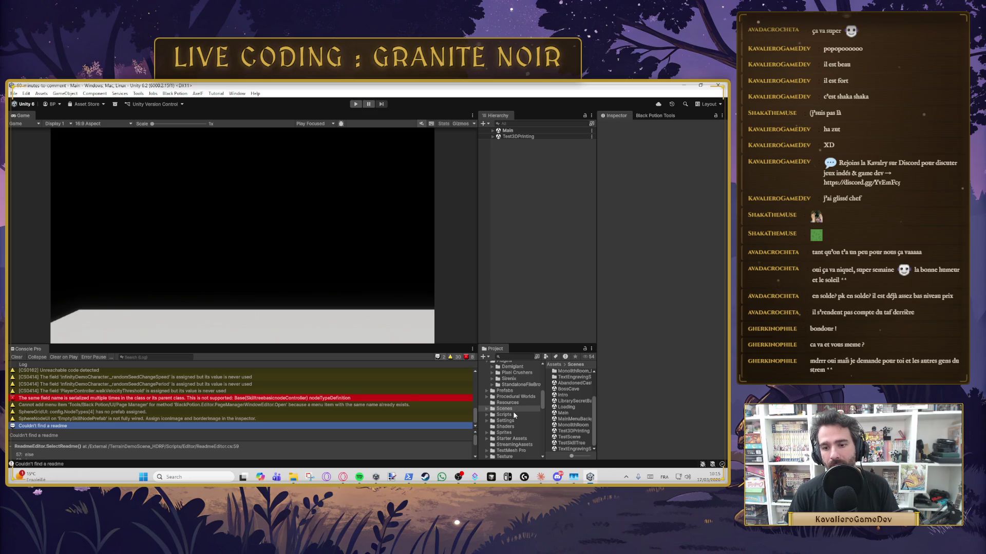
pyautogui.click(569, 396)
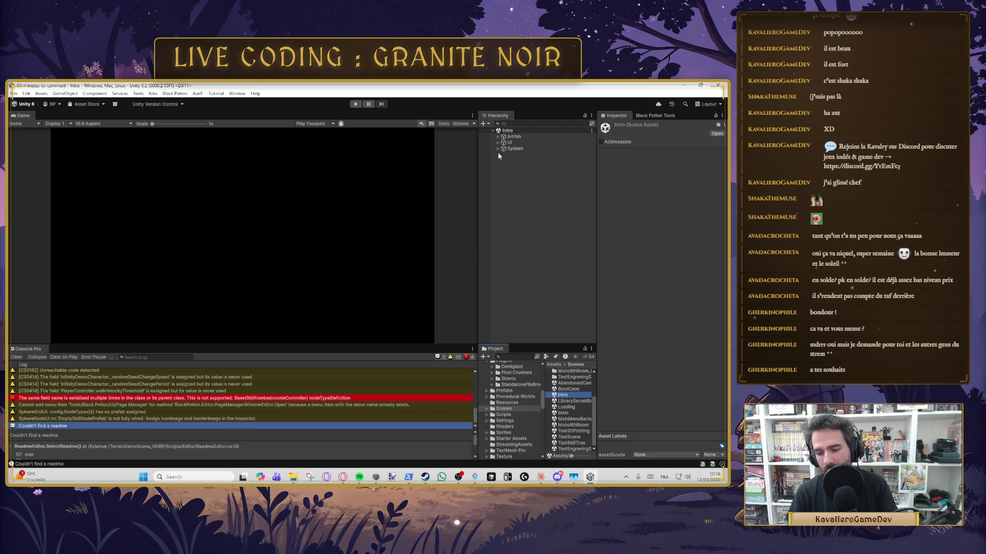
pyautogui.click(361, 106)
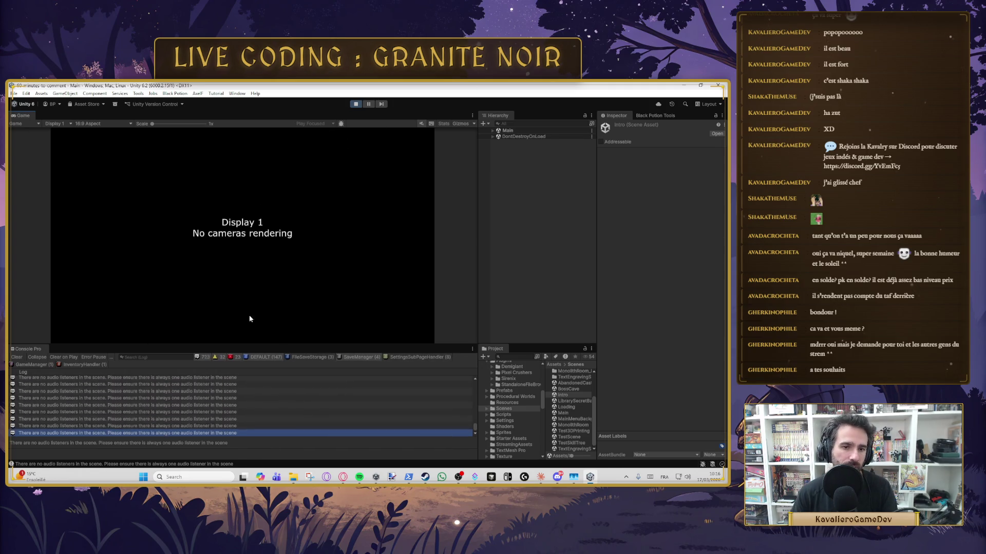
pyautogui.click(354, 107)
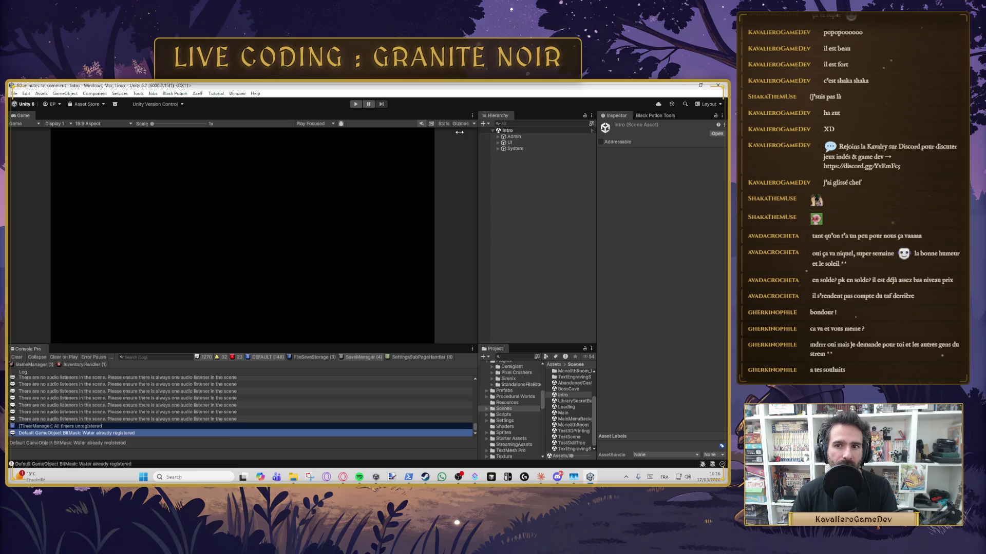
pyautogui.doubleClick(574, 413)
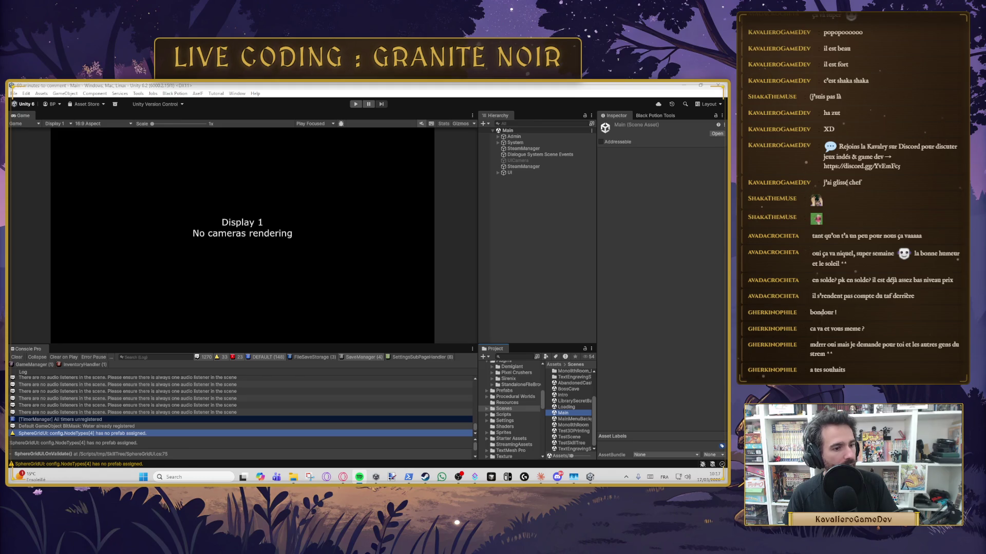
# Uncheck Dev Mode on Admin > Managers > GameManager, start Play mode, and return to Steam.
pyautogui.click(498, 137)
pyautogui.click(503, 143)
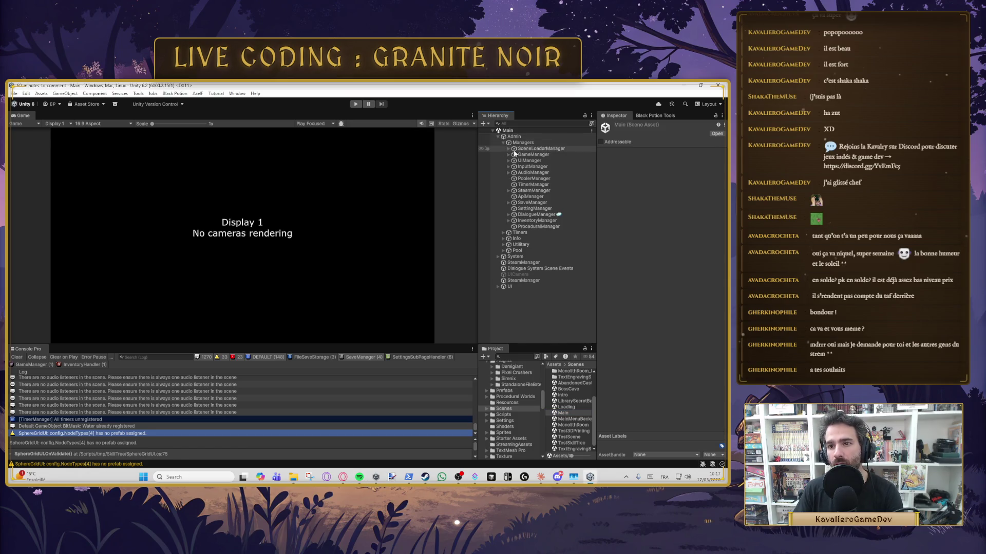
pyautogui.click(529, 155)
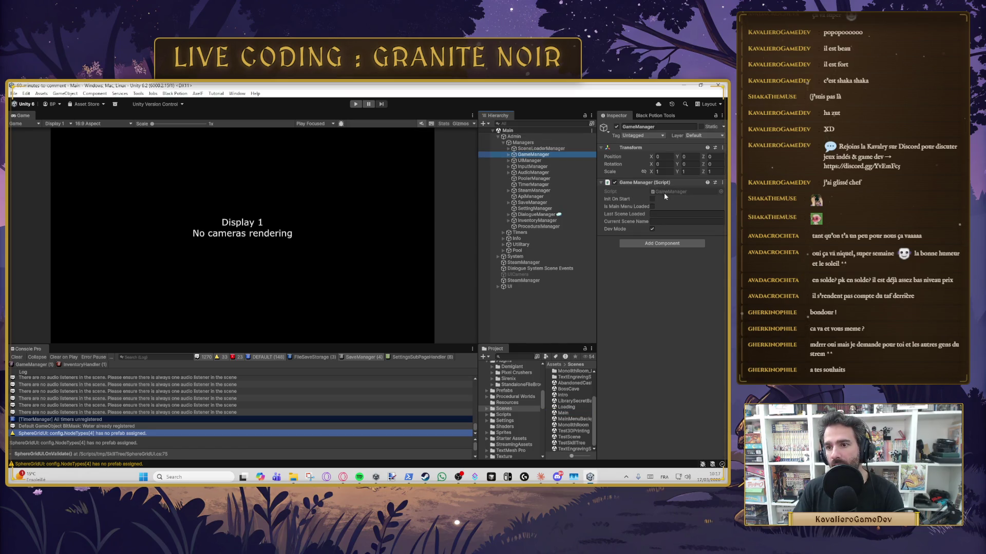
pyautogui.click(653, 229)
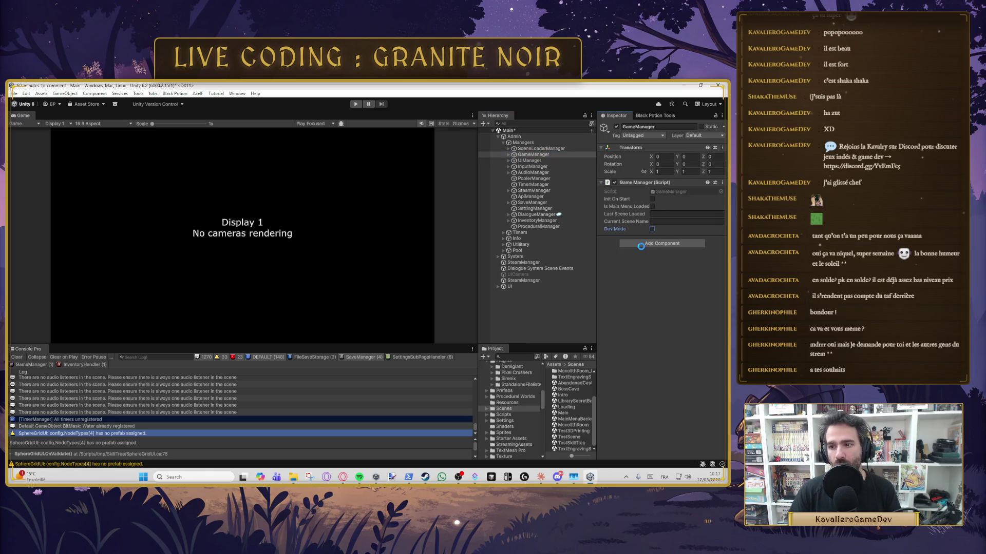
pyautogui.click(354, 104)
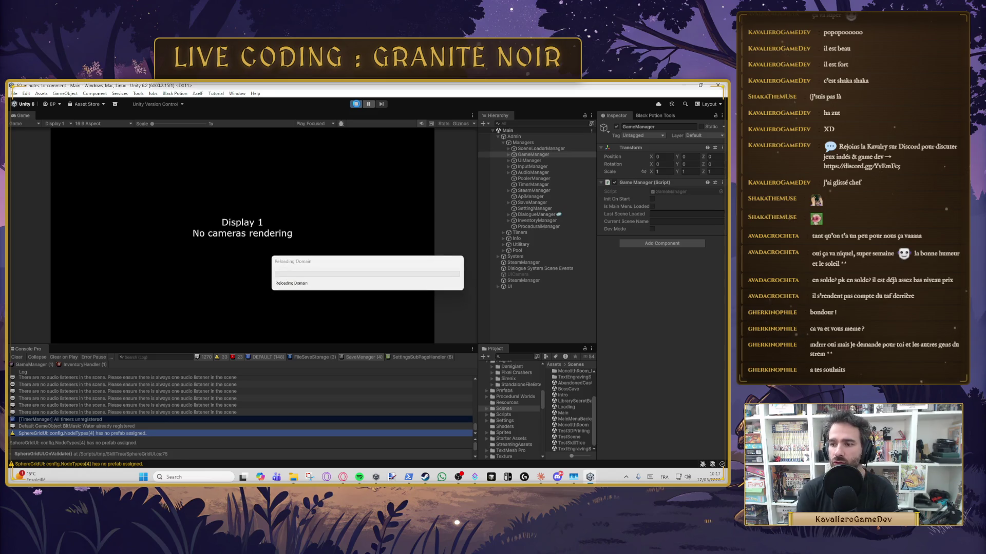
pyautogui.click(426, 477)
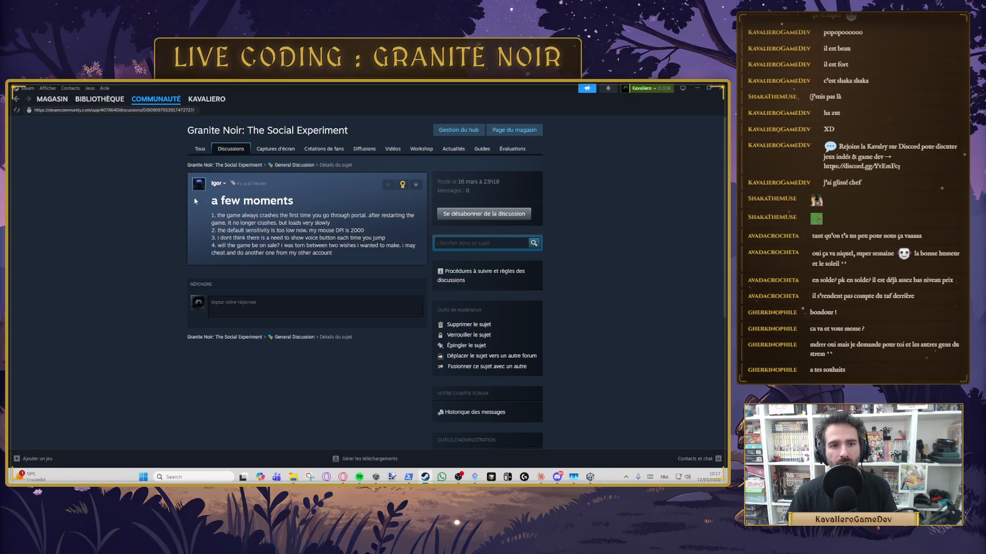
# Open Granite Noir's store page through its community hub, then switch to the Steamworks Store Page Admin.
pyautogui.click(203, 166)
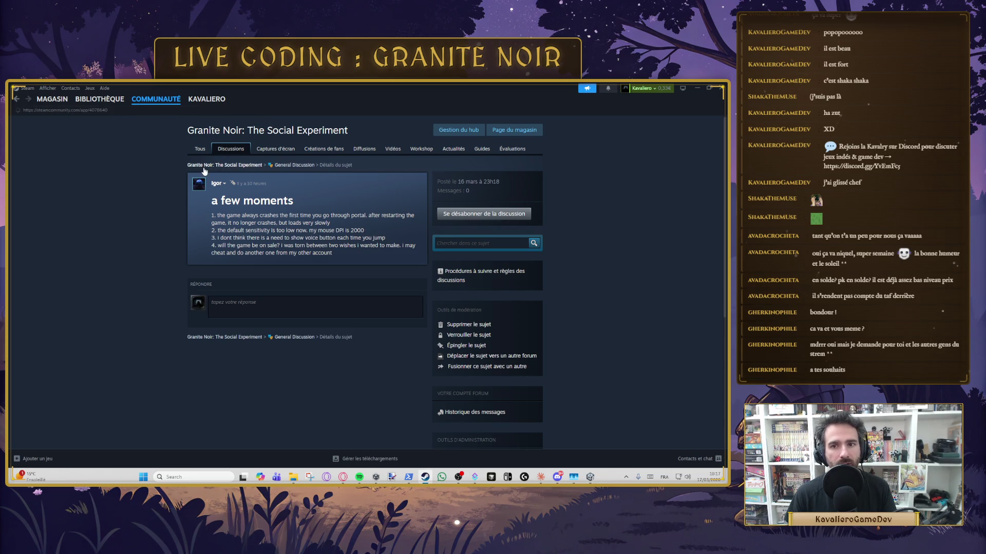
pyautogui.click(498, 132)
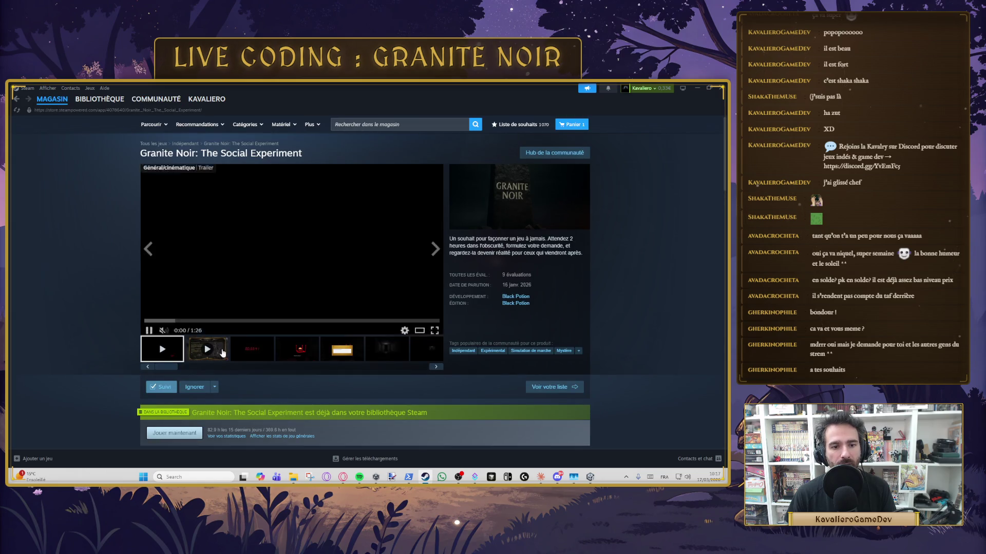
pyautogui.scroll(-6, 223, 353)
pyautogui.scroll(4, 213, 249)
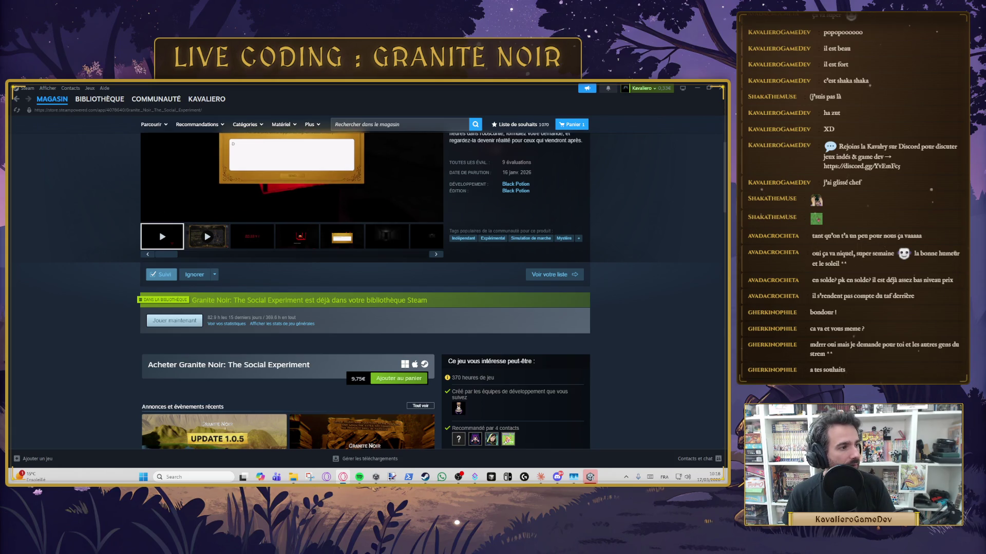
pyautogui.hotkey('alt', 'Tab')
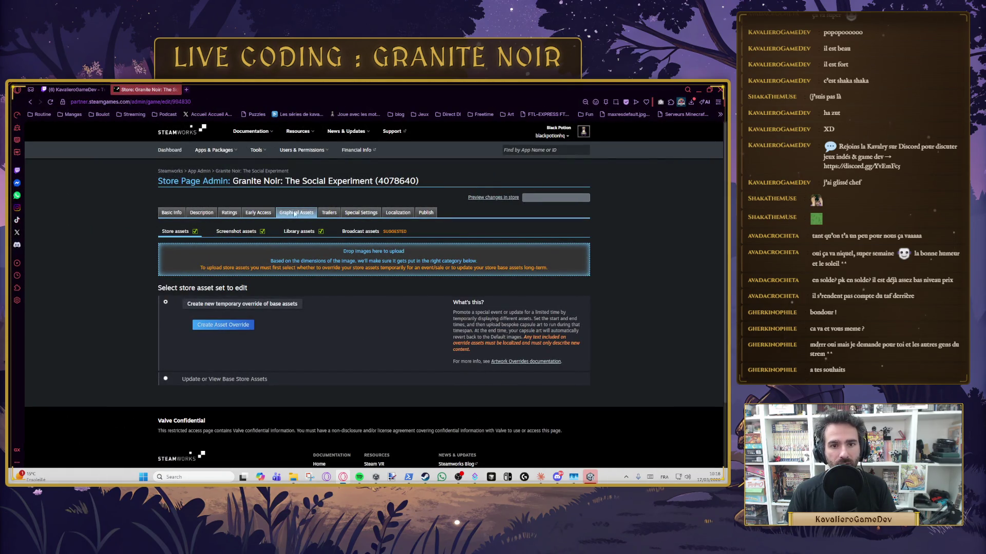
# Create a new trailer named 'Update 1.0.5' in the store admin's trailers section.
pyautogui.click(324, 214)
pyautogui.scroll(-4, 308, 241)
pyautogui.scroll(1, 304, 236)
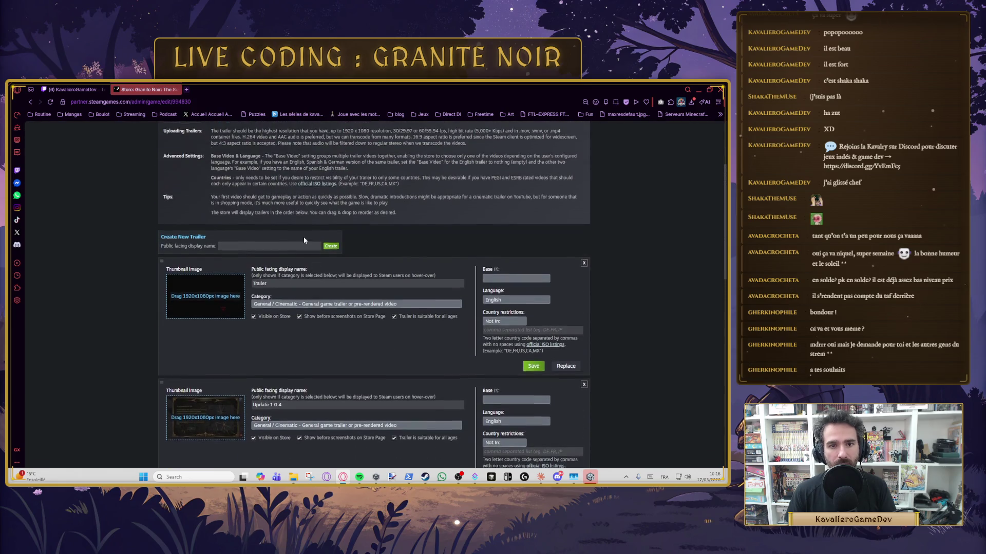
pyautogui.scroll(-2, 315, 403)
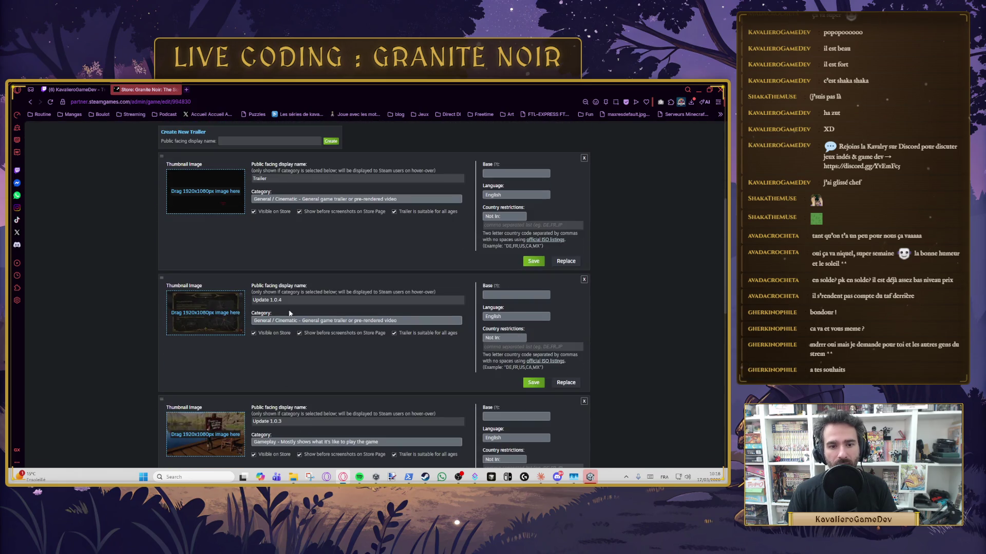
pyautogui.click(260, 141)
pyautogui.write('Update 1.0.5')
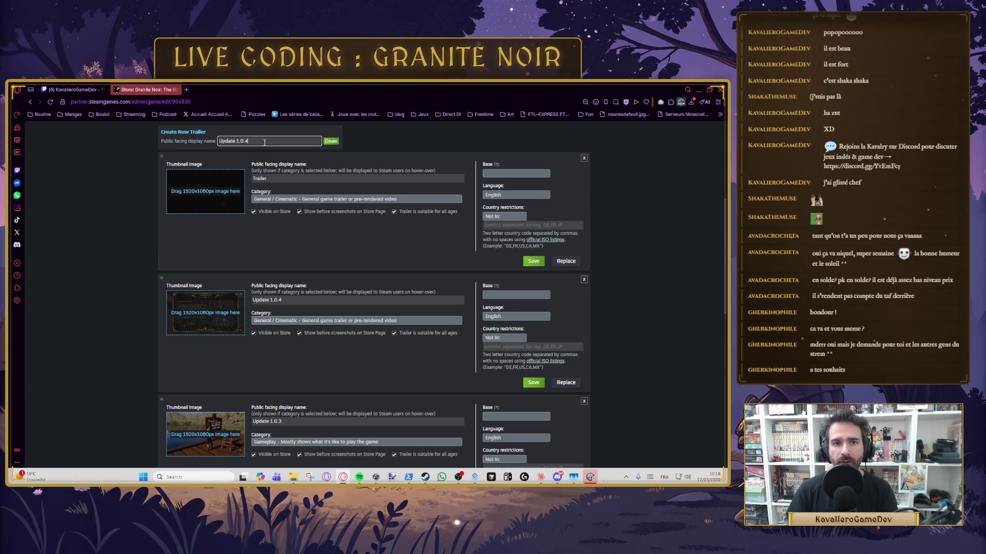
pyautogui.click(330, 141)
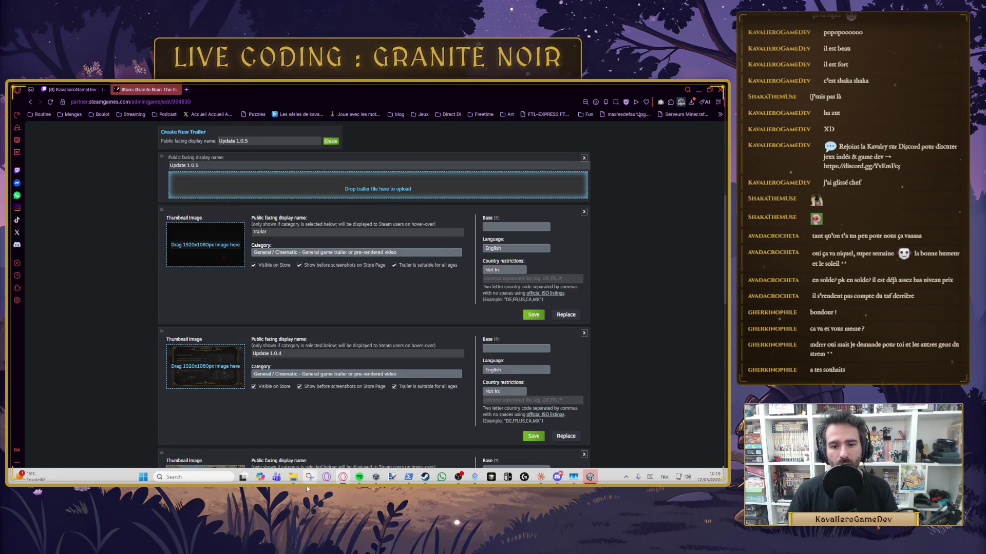
# Drag GraniteNoir-Update1.0.5Full.mov from File Explorer onto the trailer's upload drop zone.
pyautogui.moveTo(292, 477)
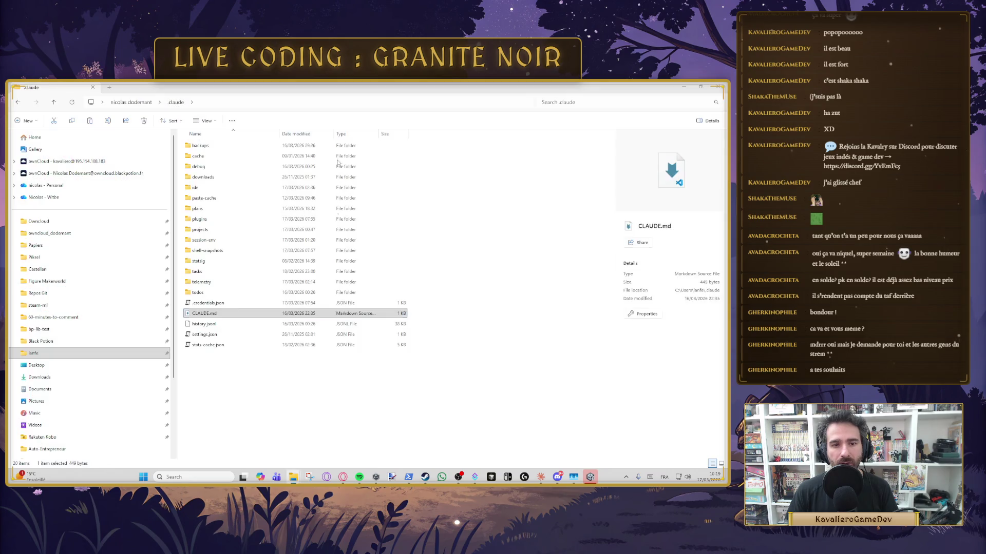
pyautogui.click(332, 437)
pyautogui.hotkey('alt', 'Tab')
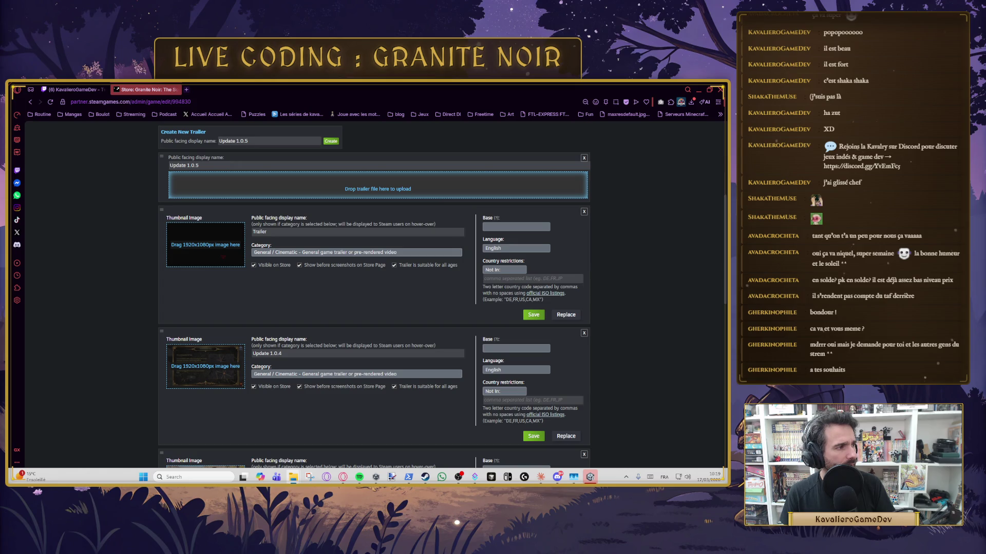
pyautogui.moveTo(378, 189)
pyautogui.mouseDown()
pyautogui.moveTo(329, 169)
pyautogui.moveTo(316, 189)
pyautogui.mouseUp()
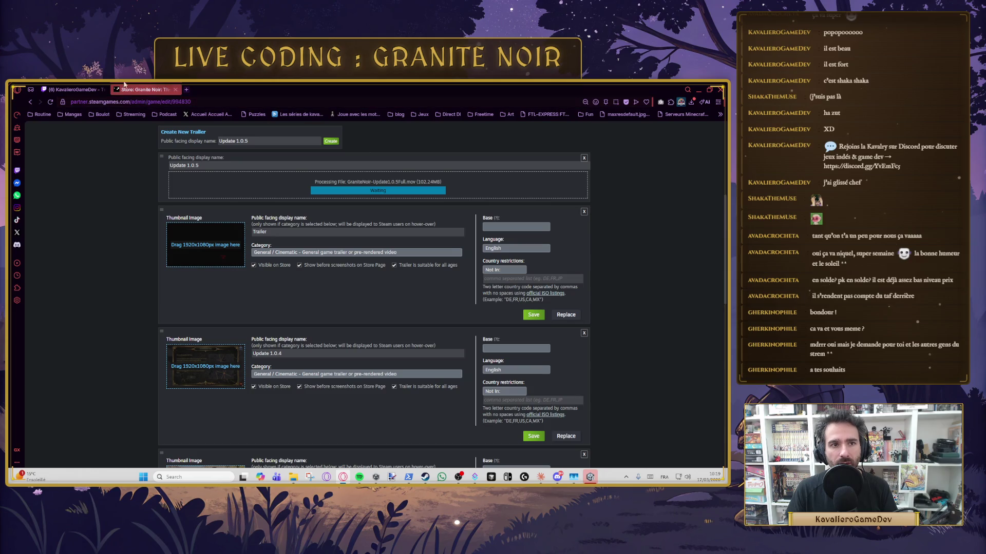
pyautogui.hotkey('alt', 'Tab')
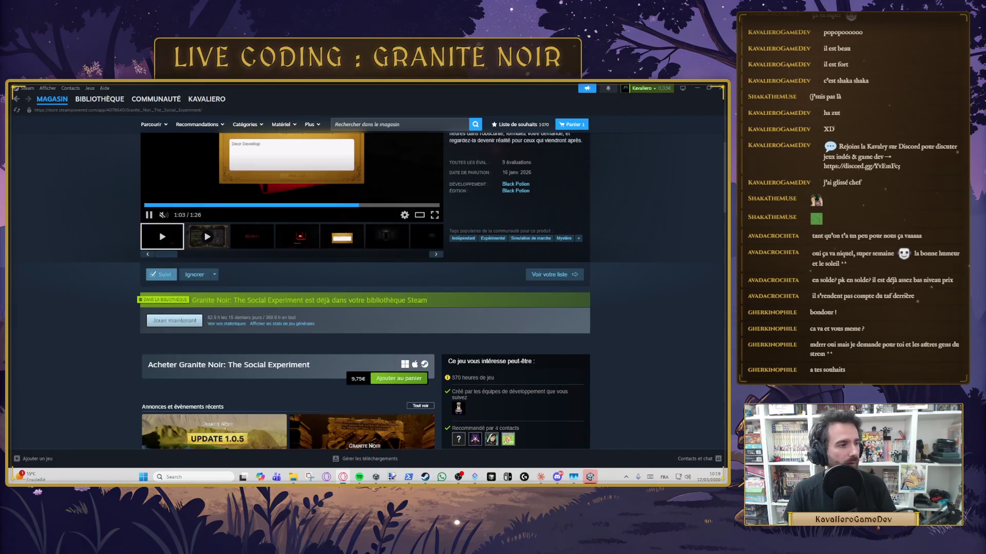
pyautogui.scroll(2, 339, 267)
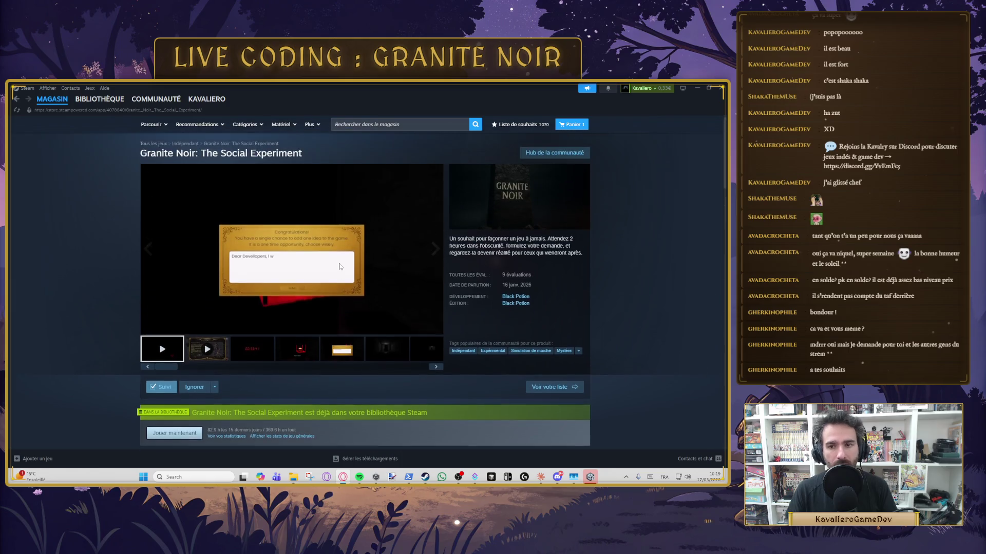
pyautogui.scroll(-10, 339, 267)
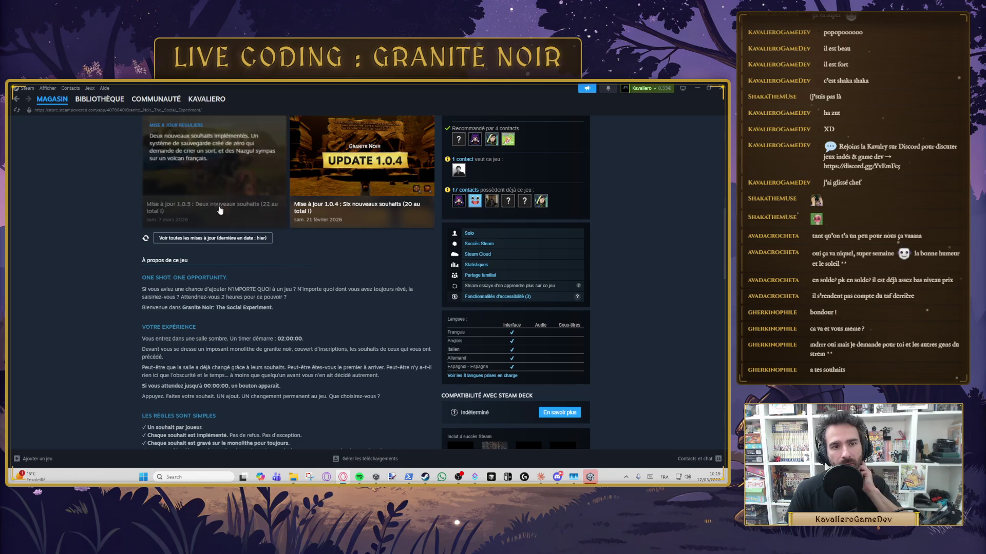
pyautogui.scroll(1, 286, 260)
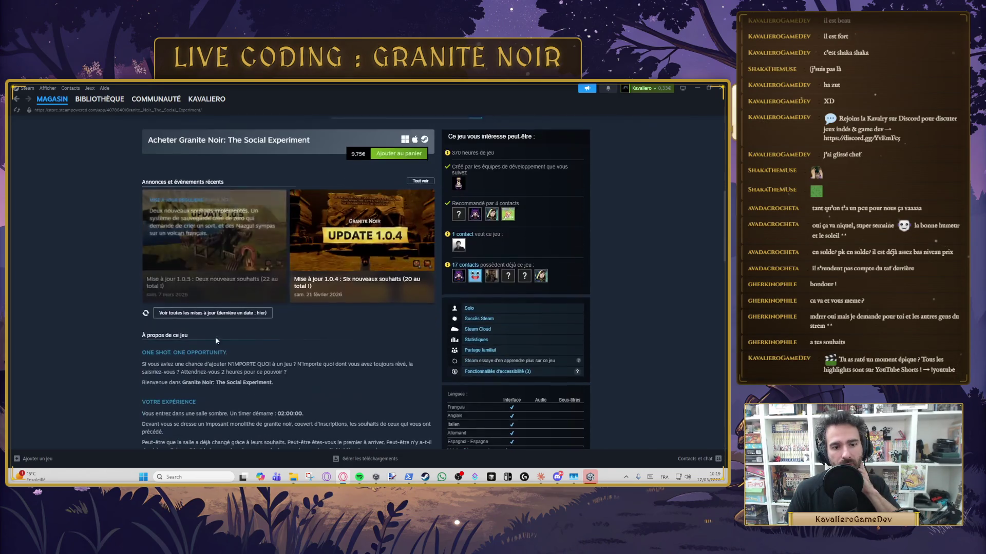
pyautogui.click(208, 313)
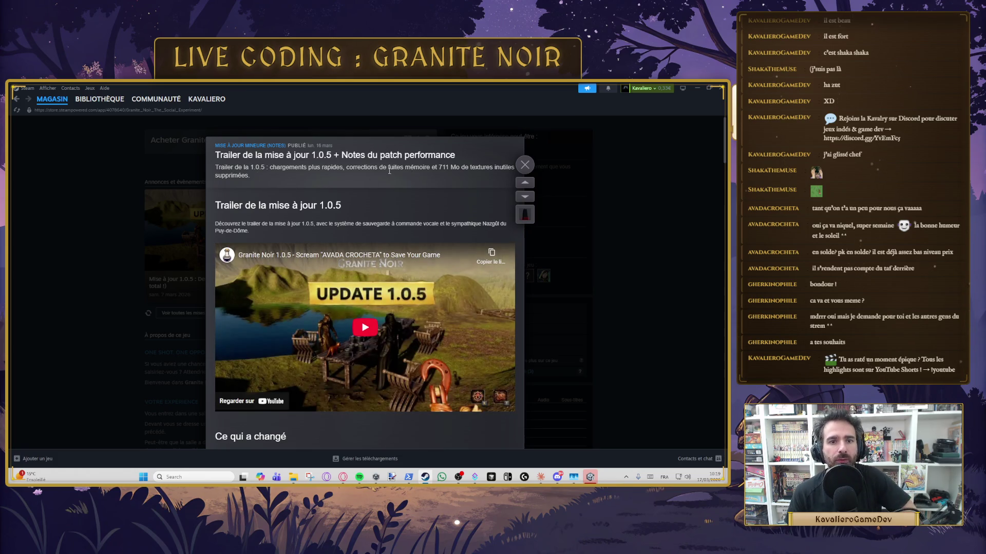
# Scroll through the Update 1.0.5 patch notes, highlighting the 'Écrans de chargement plus rapides' heading.
pyautogui.scroll(-2, 258, 221)
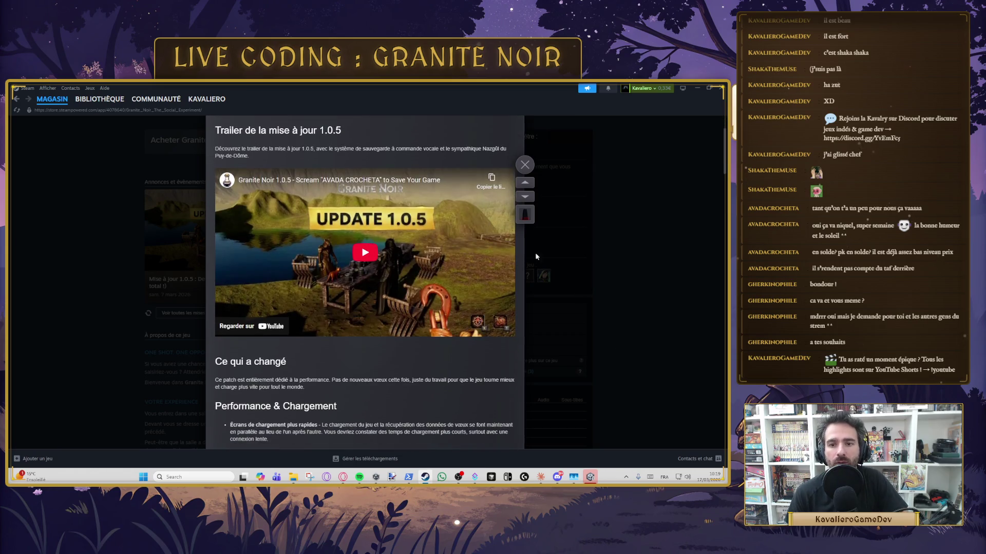
pyautogui.scroll(-2, 425, 269)
pyautogui.scroll(2, 352, 252)
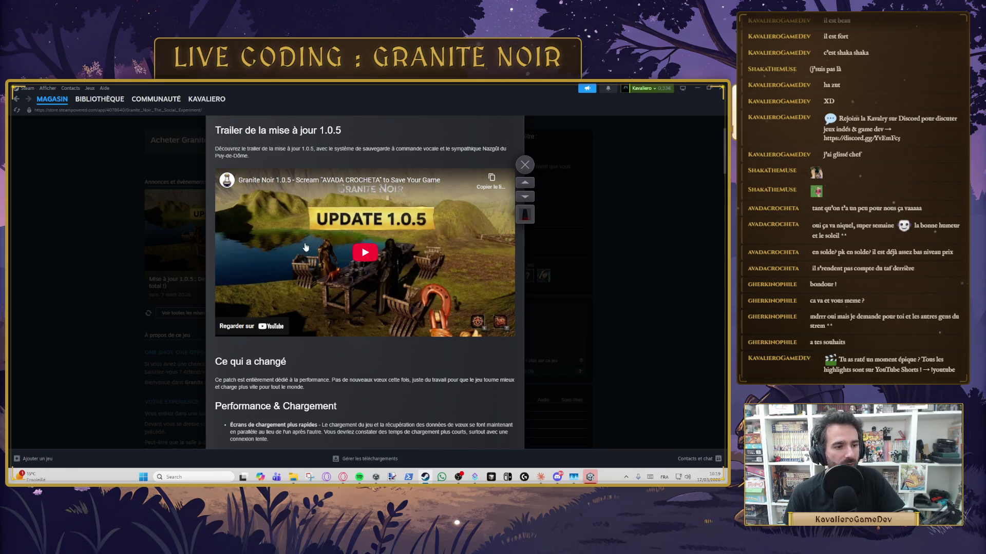
pyautogui.scroll(-1, 360, 280)
pyautogui.scroll(-2, 364, 283)
pyautogui.scroll(-2, 348, 274)
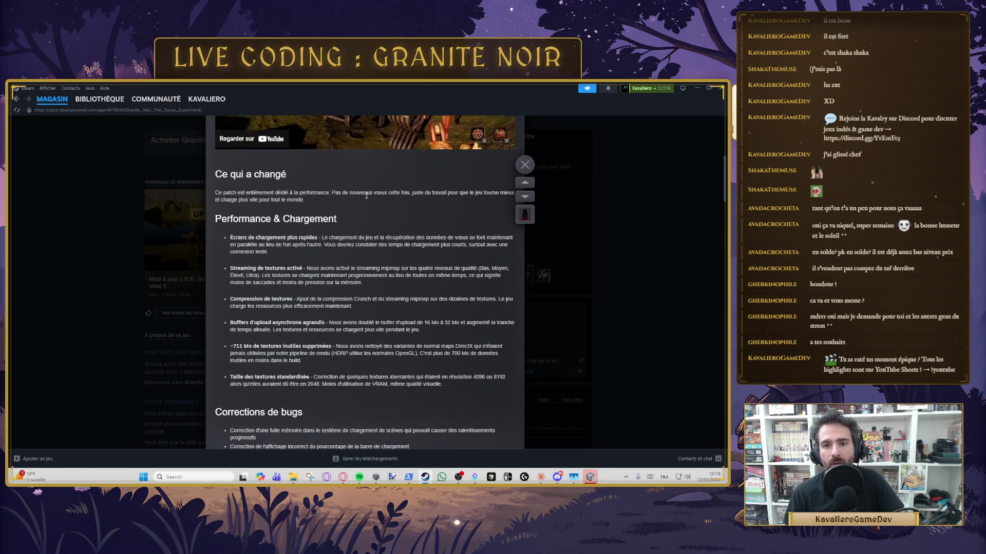
pyautogui.scroll(-1, 409, 194)
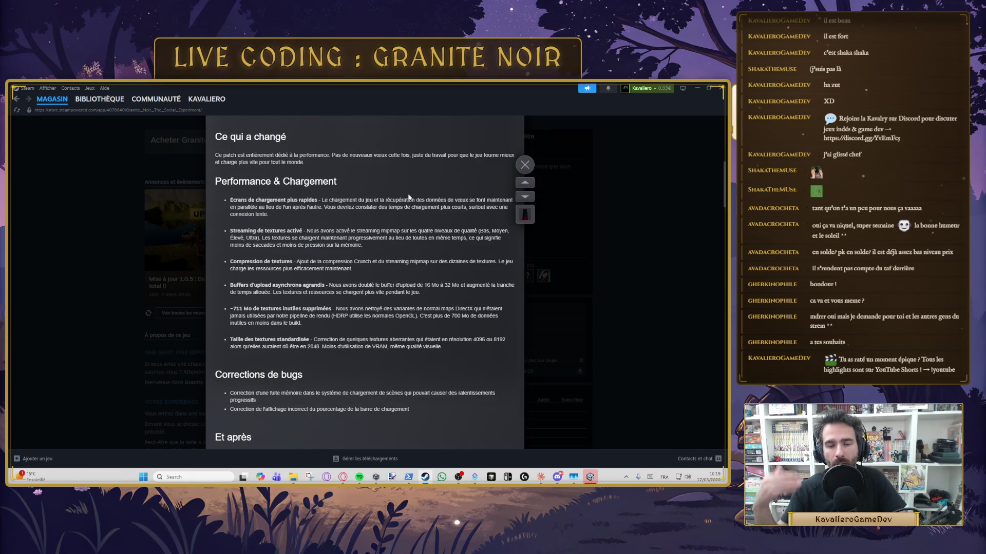
pyautogui.moveTo(229, 200)
pyautogui.mouseDown()
pyautogui.moveTo(336, 200)
pyautogui.moveTo(318, 197)
pyautogui.mouseUp()
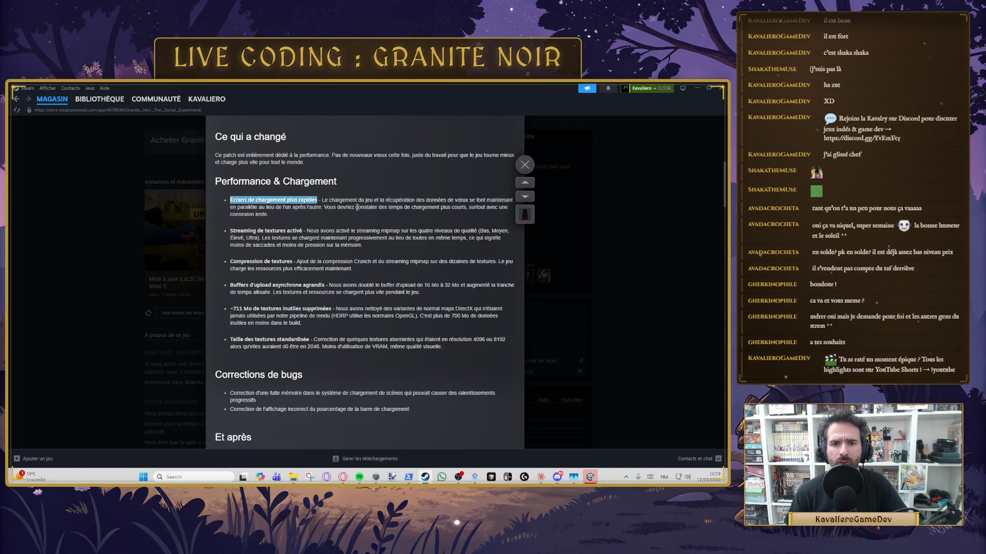
pyautogui.click(372, 207)
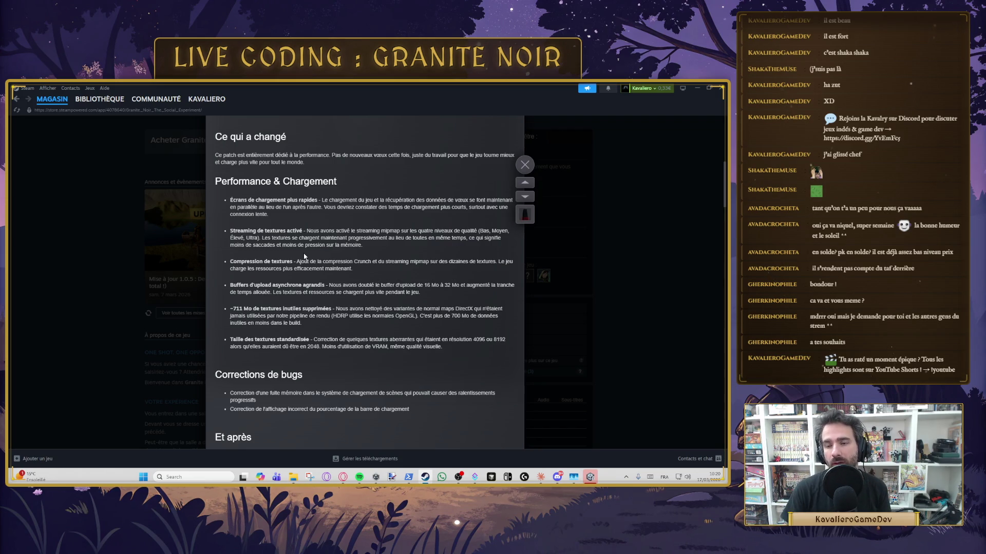
pyautogui.scroll(-1, 304, 256)
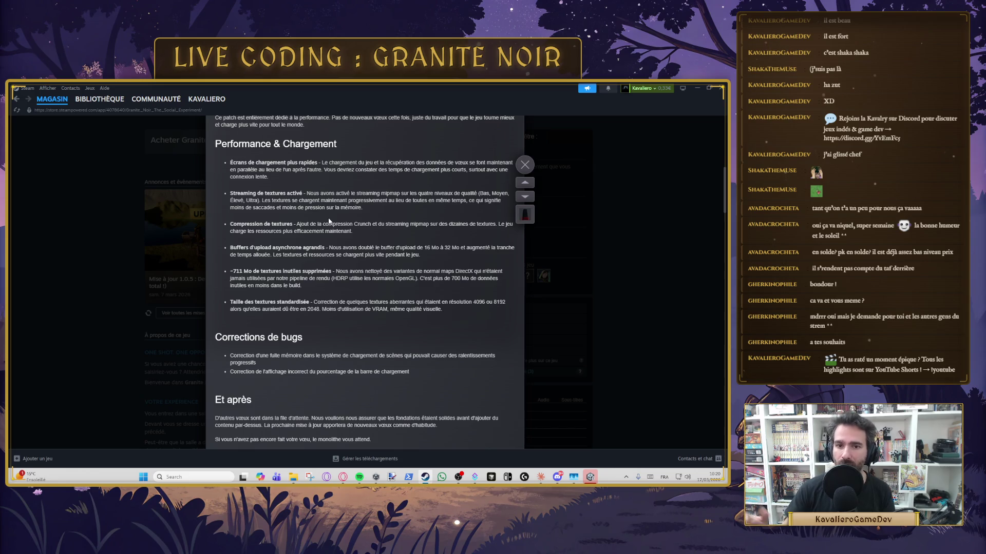
pyautogui.scroll(-1, 360, 225)
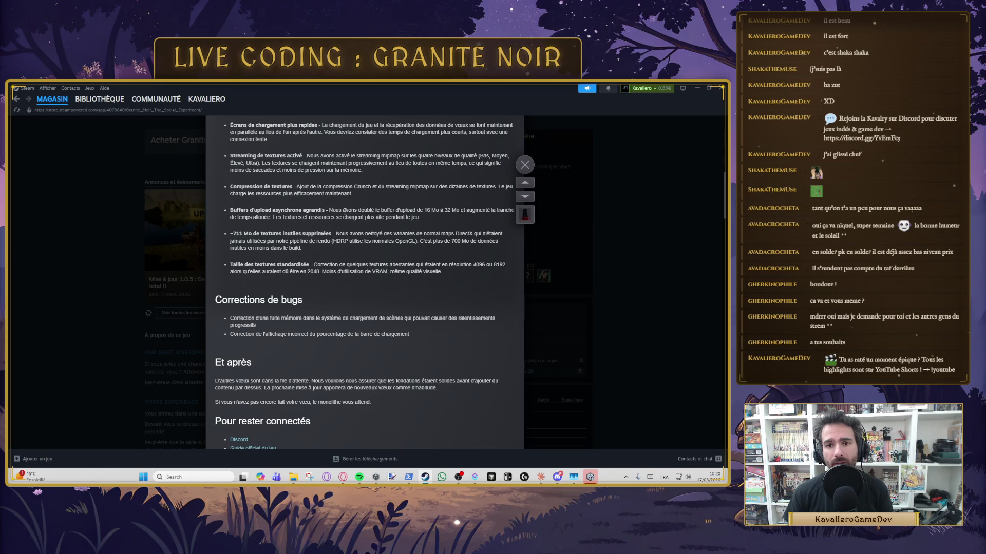
pyautogui.scroll(-1, 344, 212)
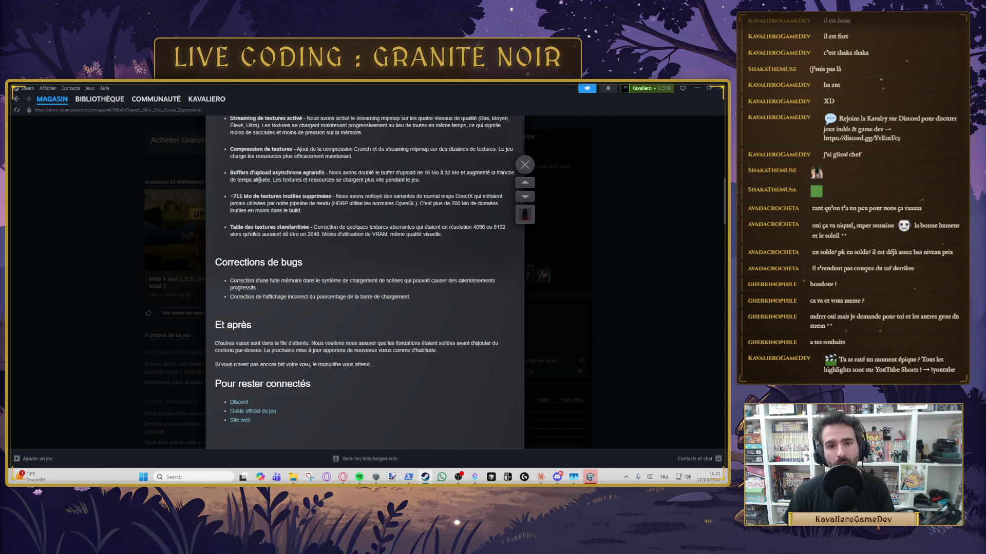
pyautogui.moveTo(270, 174); pyautogui.dragTo(309, 174)
pyautogui.click(304, 181)
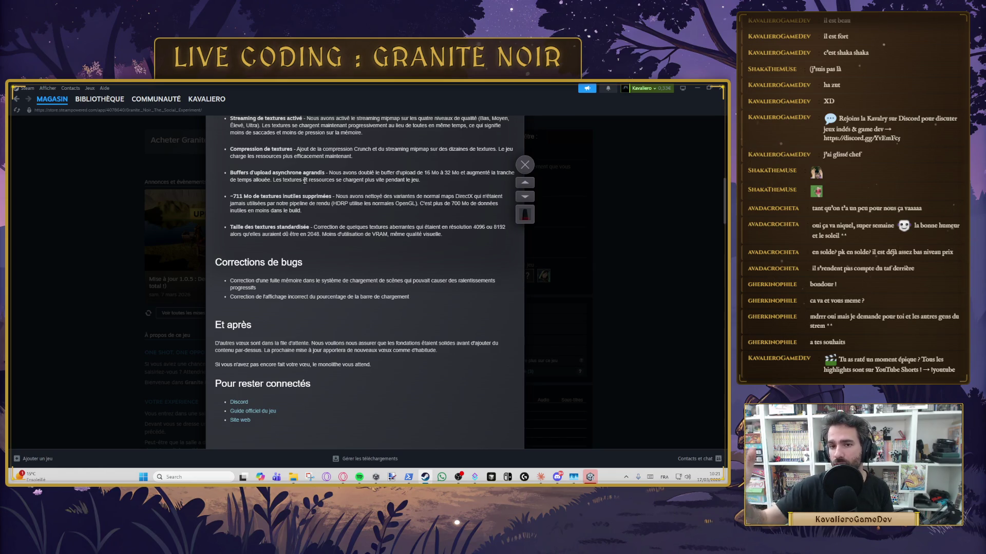
pyautogui.scroll(-2, 305, 181)
pyautogui.scroll(2, 304, 180)
pyautogui.moveTo(239, 174)
pyautogui.mouseDown()
pyautogui.moveTo(348, 168)
pyautogui.moveTo(313, 189)
pyautogui.mouseUp()
pyautogui.moveTo(230, 197); pyautogui.dragTo(329, 195)
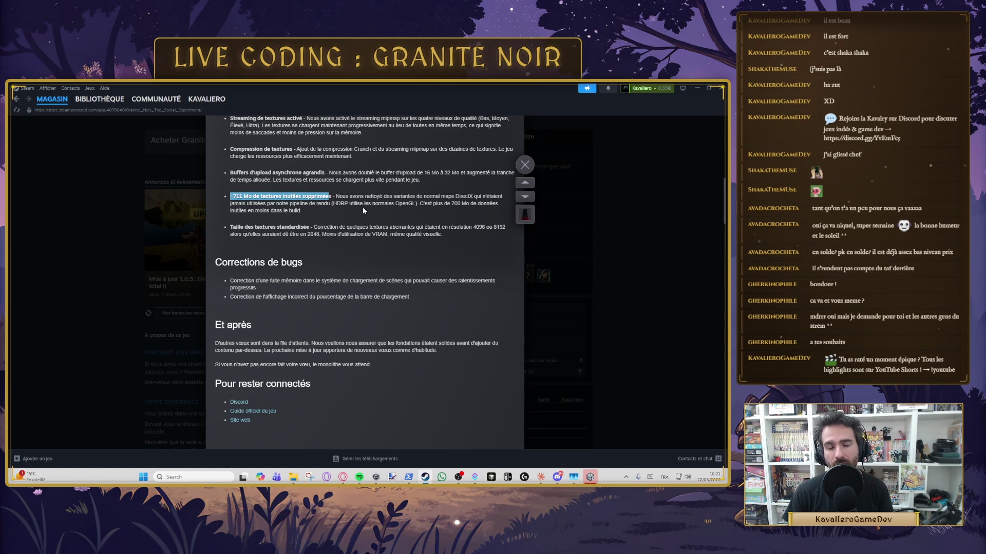
pyautogui.click(336, 206)
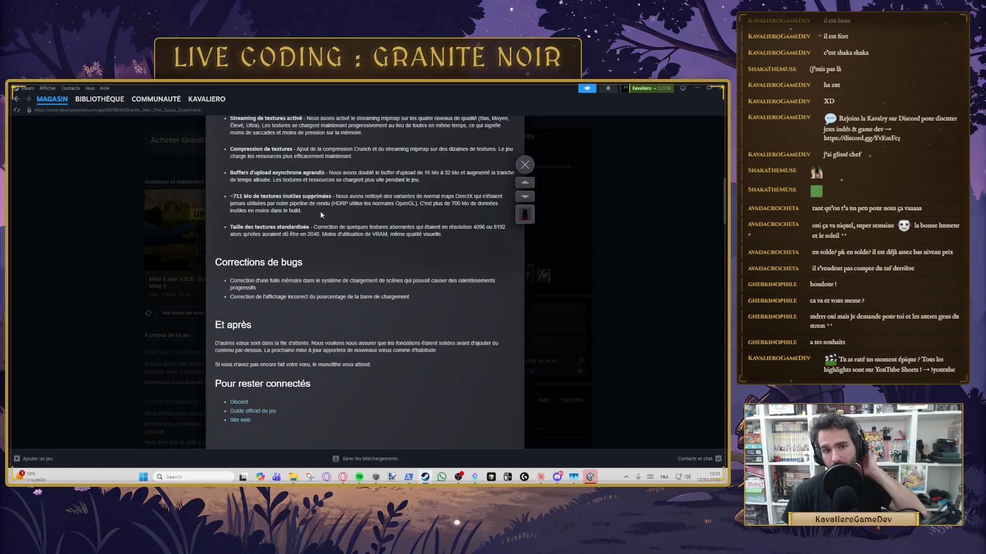
pyautogui.tripleClick(303, 228)
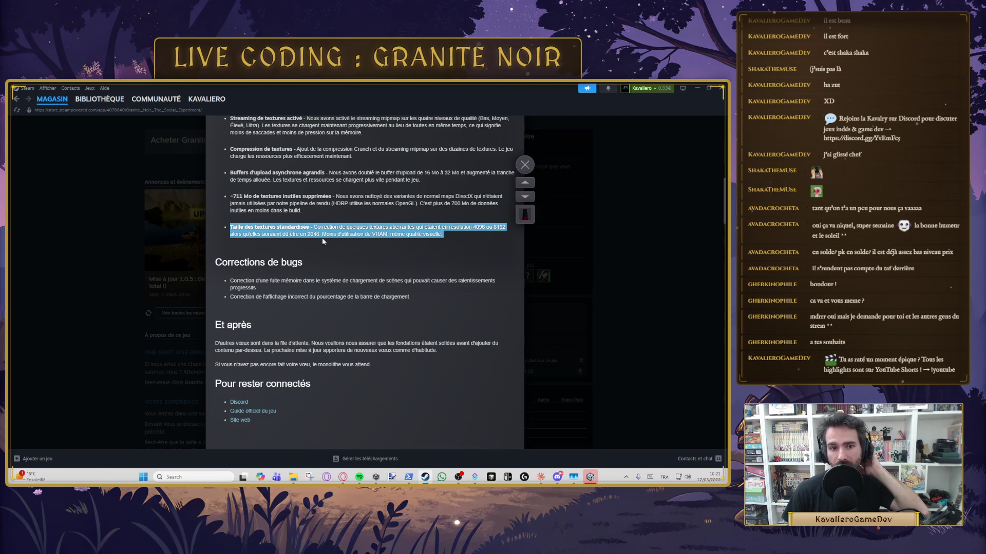
pyautogui.click(378, 241)
pyautogui.moveTo(449, 241)
pyautogui.mouseDown()
pyautogui.moveTo(232, 134)
pyautogui.moveTo(236, 119)
pyautogui.moveTo(226, 218)
pyautogui.moveTo(221, 209)
pyautogui.mouseUp()
pyautogui.scroll(-3, 269, 276)
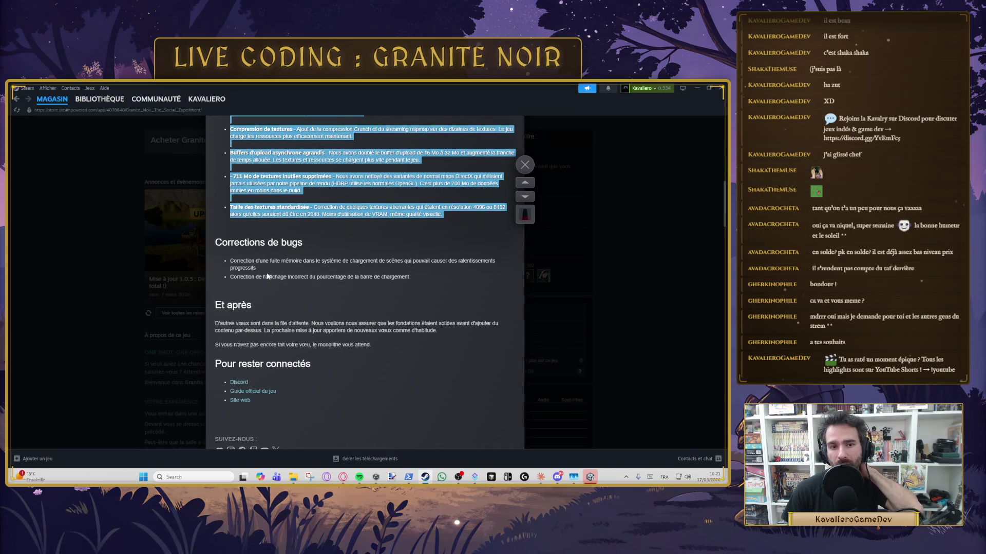
pyautogui.moveTo(264, 260); pyautogui.dragTo(301, 267)
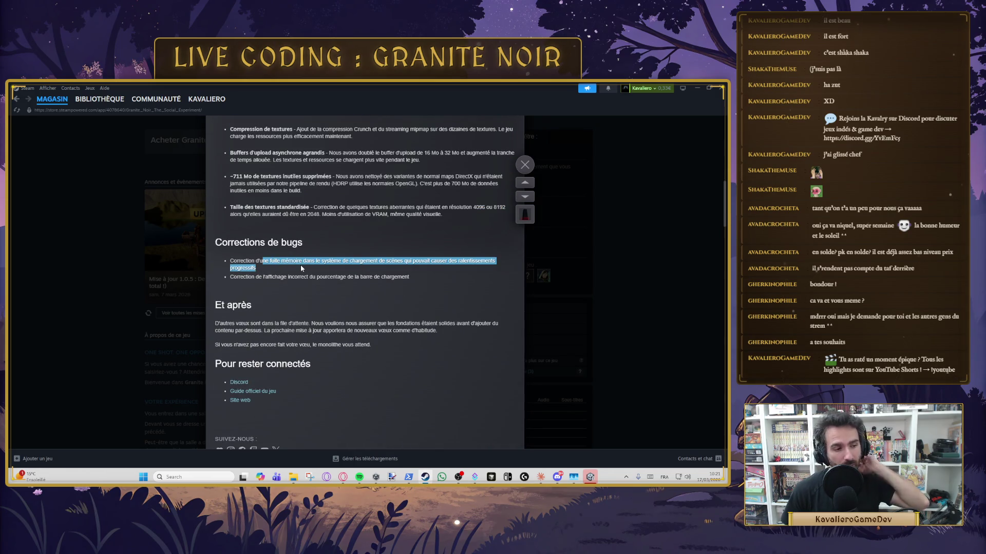
pyautogui.click(300, 257)
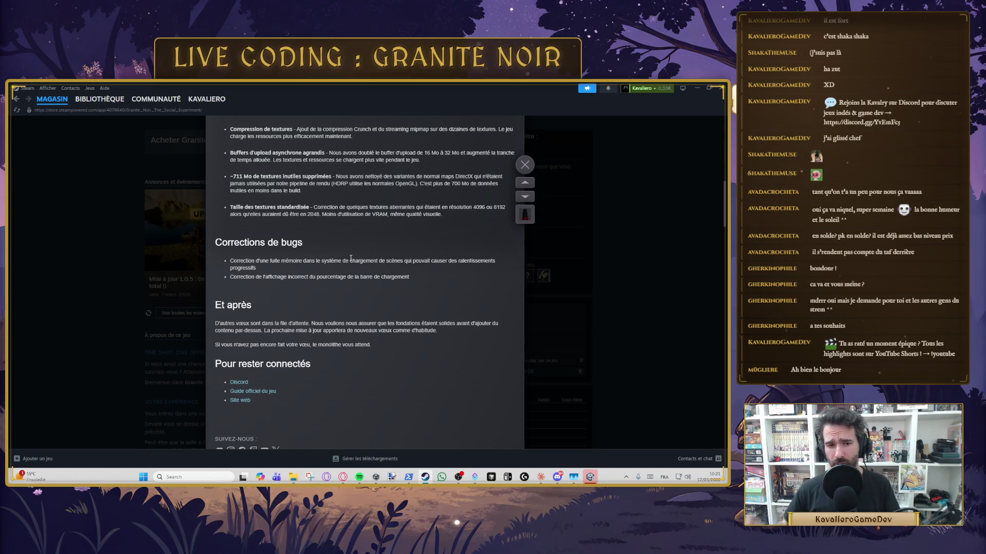
# Highlight the loading-bar percentage fix bullet in the patch notes, then clear the selection.
pyautogui.moveTo(410, 277); pyautogui.dragTo(374, 277)
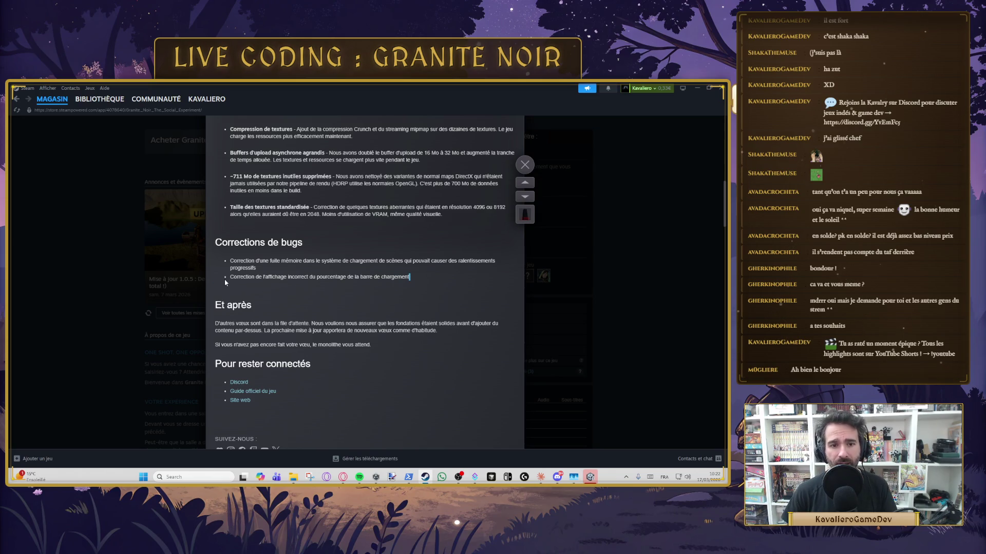
pyautogui.tripleClick(411, 277)
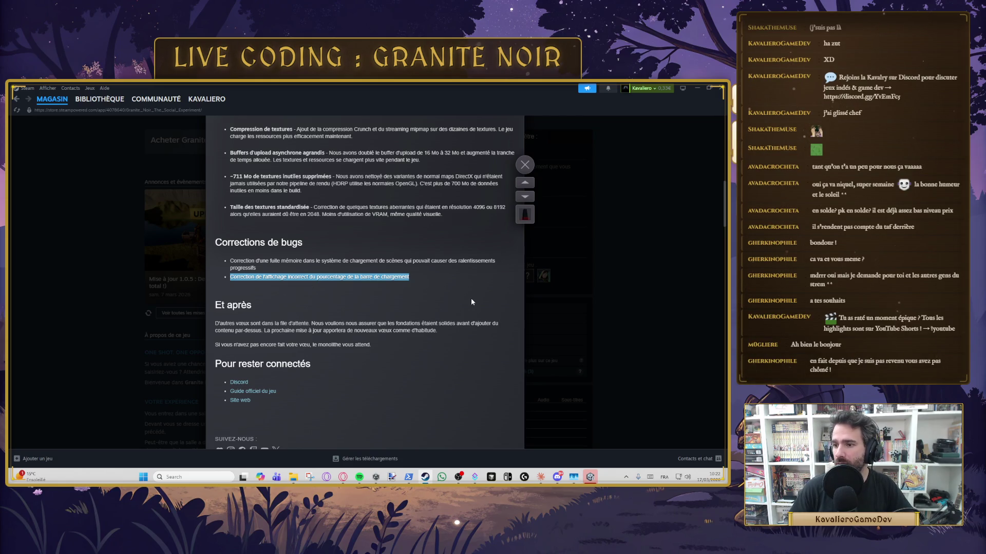
pyautogui.click(460, 282)
# Scroll through the news overlay posts and close it with the X button.
pyautogui.scroll(-6, 386, 279)
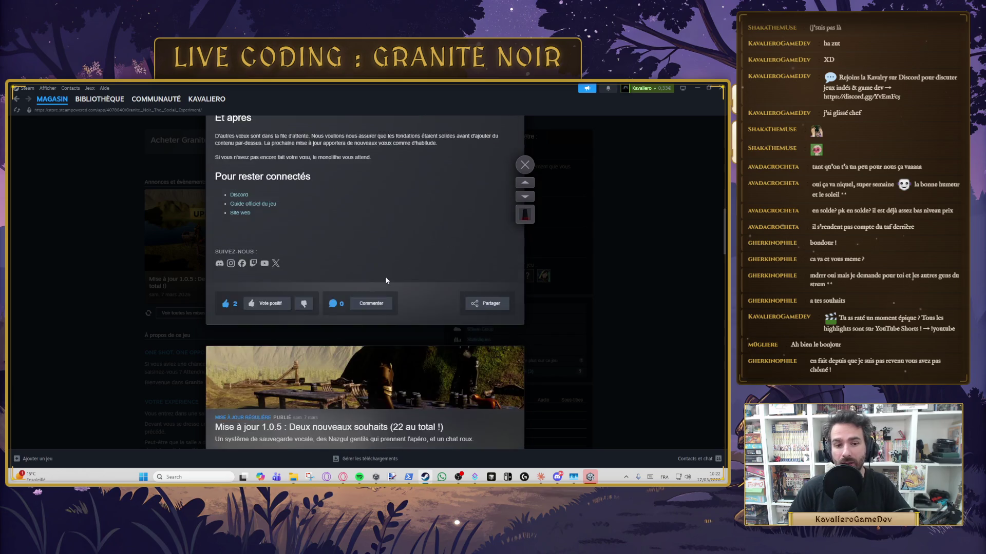
pyautogui.scroll(1, 388, 278)
pyautogui.scroll(-3, 387, 277)
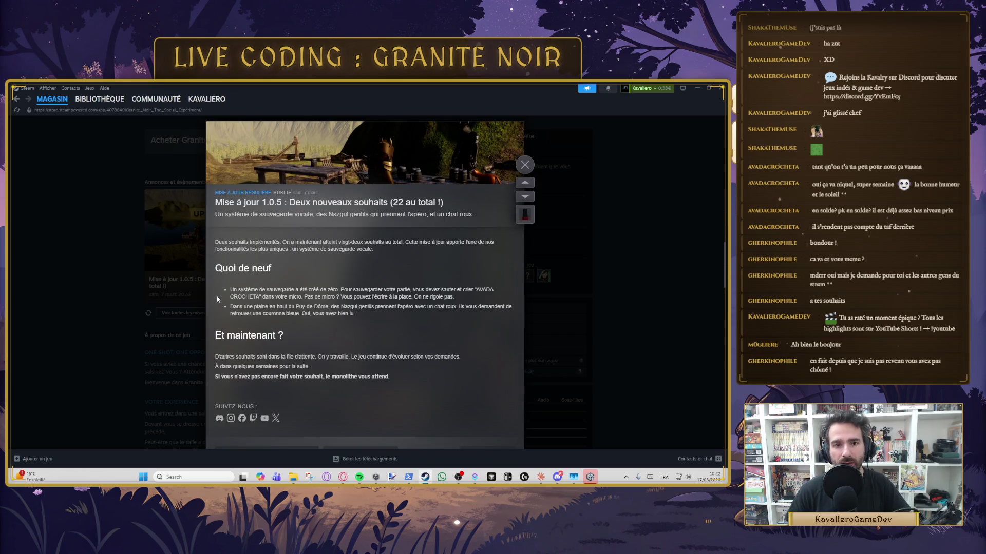
pyautogui.scroll(5, 238, 295)
pyautogui.scroll(-4, 238, 295)
pyautogui.scroll(1, 308, 288)
pyautogui.scroll(4, 401, 293)
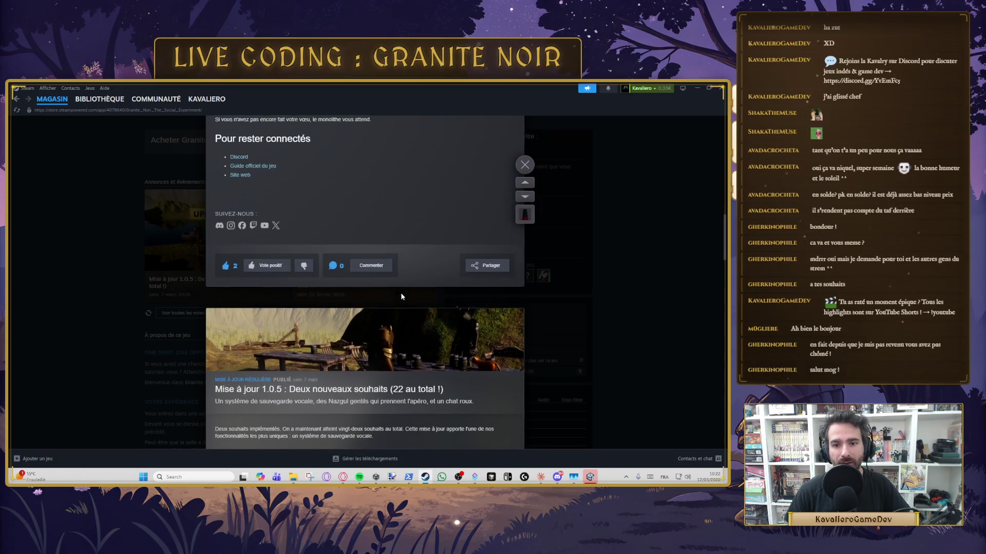
pyautogui.scroll(-3, 358, 259)
pyautogui.scroll(-10, 460, 260)
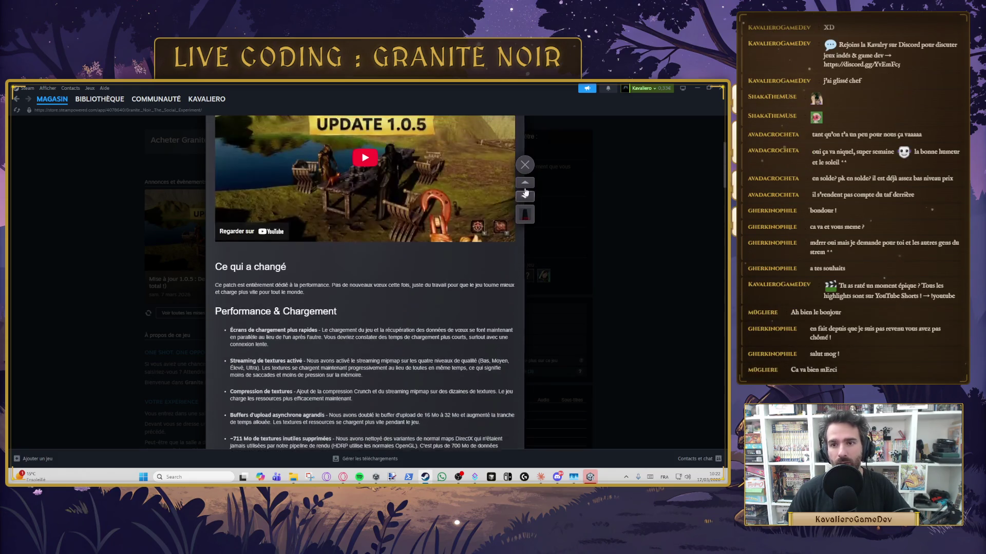
pyautogui.scroll(3, 521, 167)
pyautogui.click(523, 165)
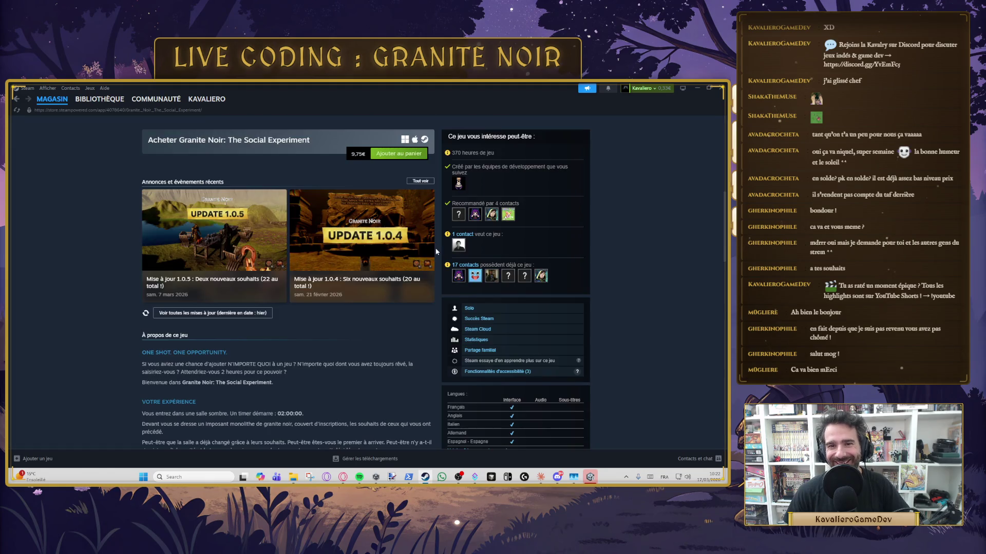
# Scroll to the top of the store page and open the community hub's Discussions tab.
pyautogui.scroll(1, 298, 362)
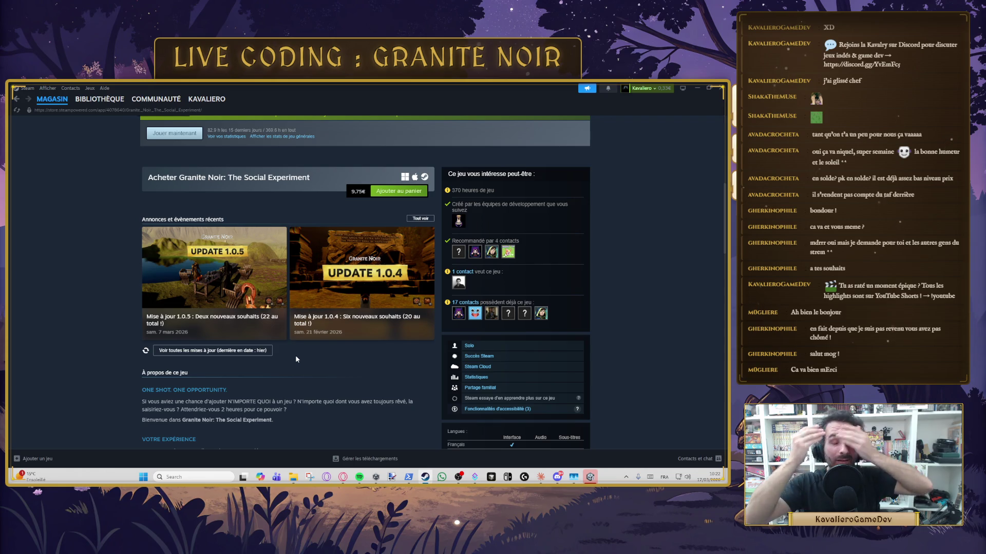
pyautogui.scroll(6, 296, 359)
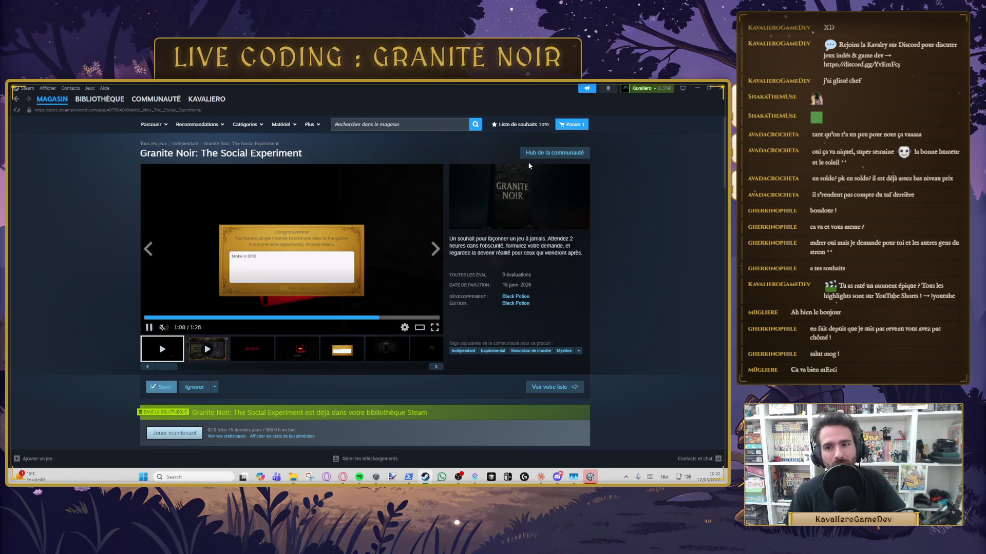
pyautogui.click(554, 152)
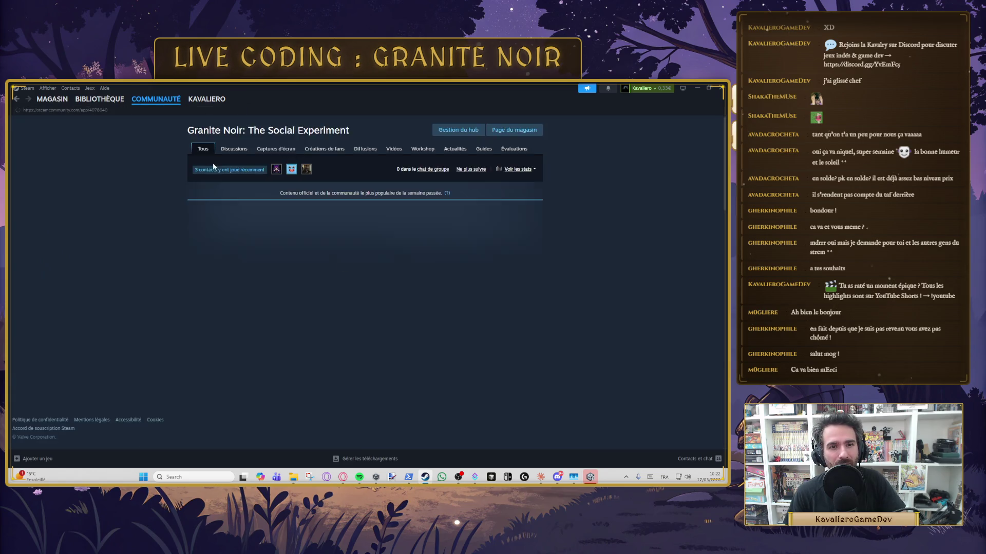
pyautogui.click(242, 150)
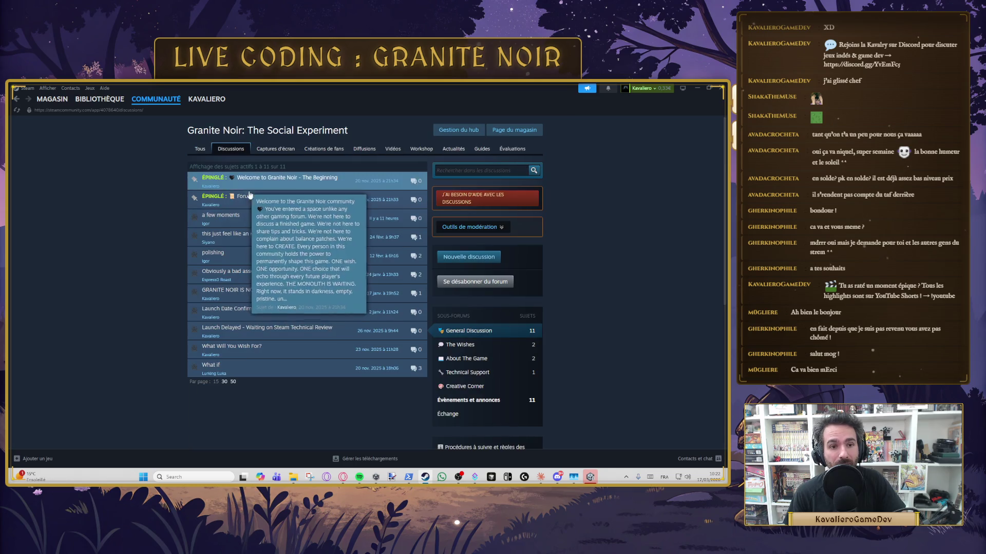
# Open the 'a few moments' topic and highlight its four reported issues and full post body.
pyautogui.click(271, 224)
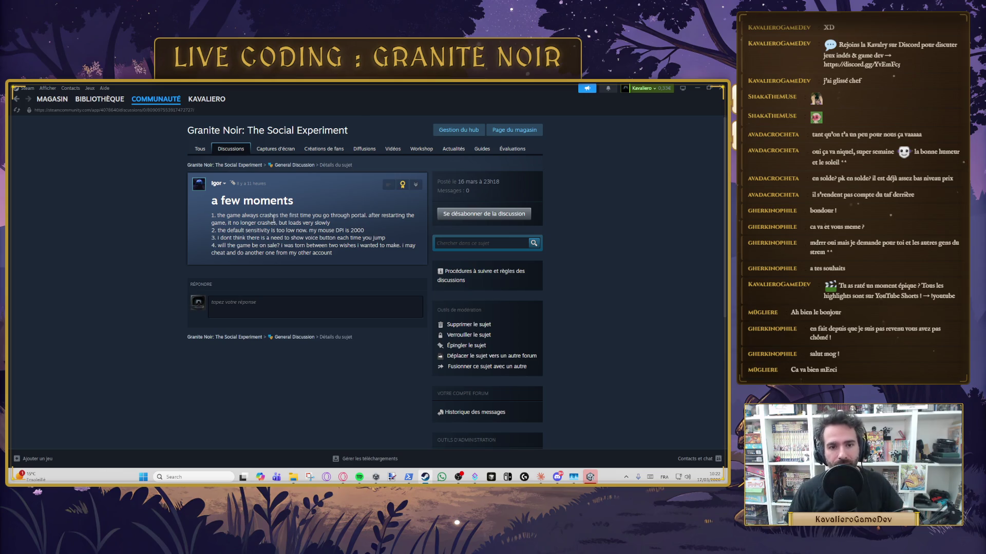
pyautogui.moveTo(358, 219); pyautogui.dragTo(215, 214)
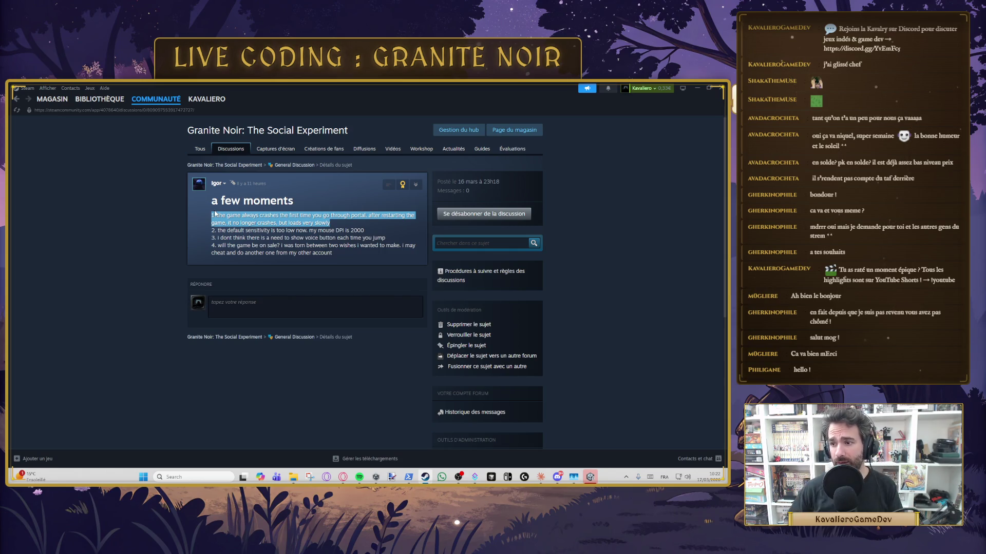
pyautogui.moveTo(337, 255)
pyautogui.mouseDown()
pyautogui.moveTo(136, 231)
pyautogui.moveTo(208, 213)
pyautogui.mouseUp()
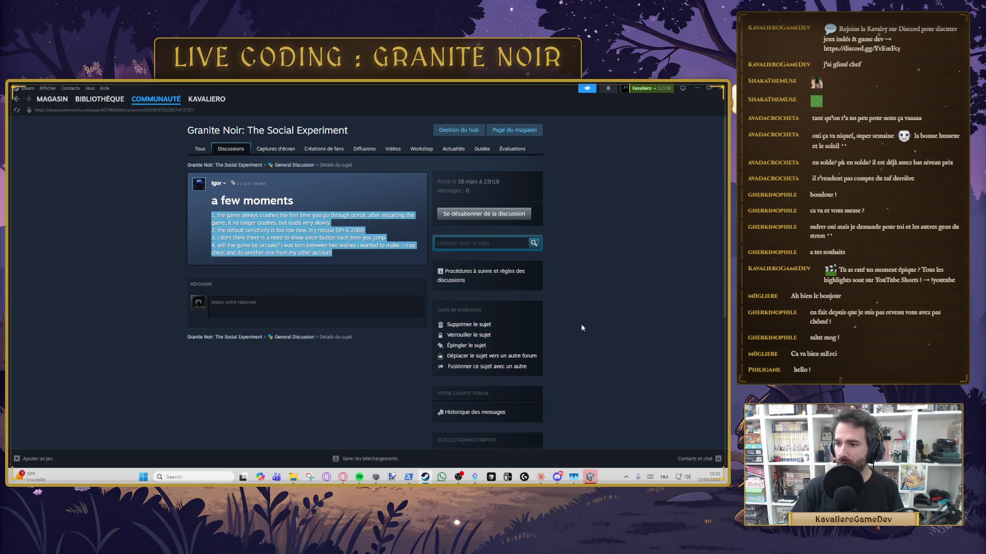
pyautogui.click(359, 257)
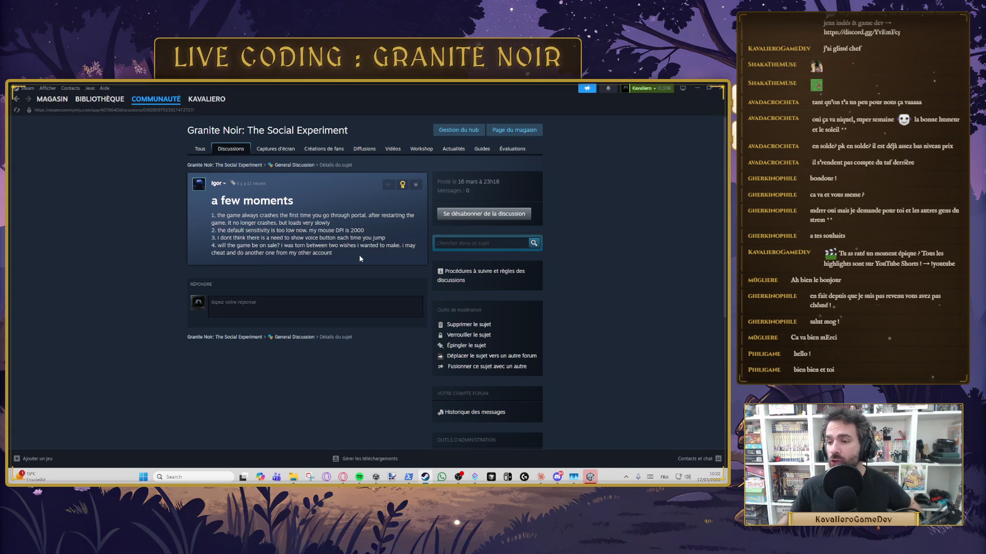
pyautogui.tripleClick(359, 255)
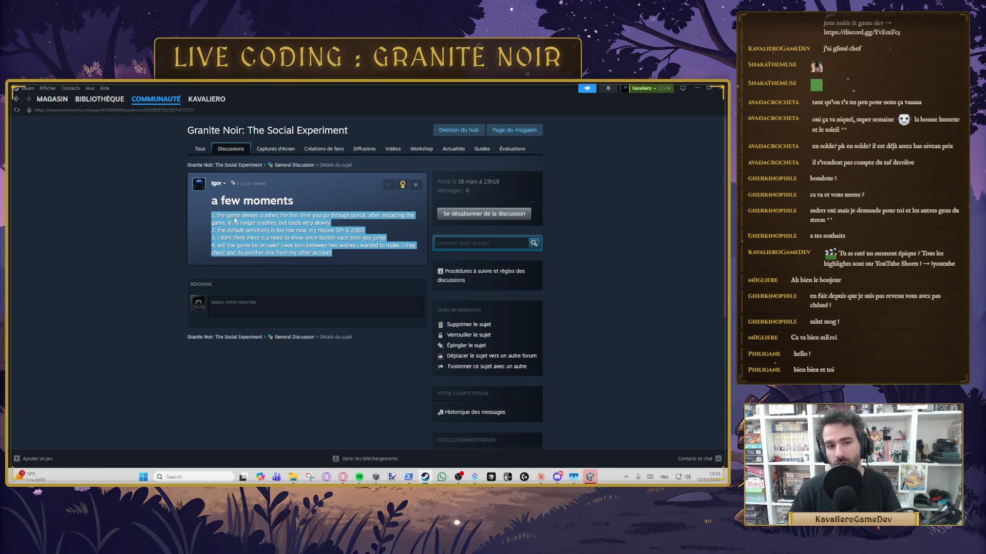
pyautogui.click(362, 246)
pyautogui.moveTo(362, 245)
pyautogui.mouseDown()
pyautogui.moveTo(288, 200)
pyautogui.moveTo(334, 226)
pyautogui.moveTo(156, 216)
pyautogui.mouseUp()
pyautogui.click(336, 228)
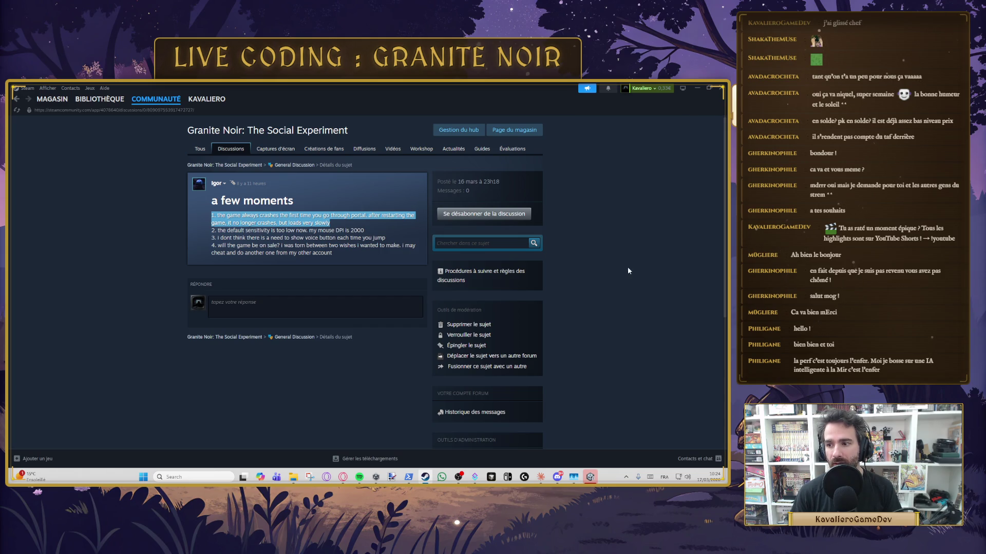
pyautogui.click(620, 247)
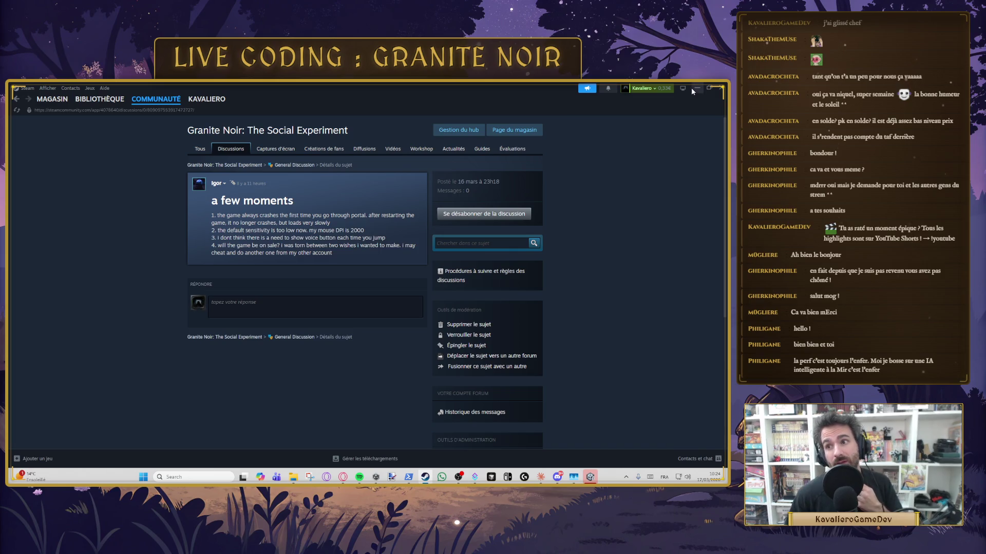
pyautogui.click(697, 89)
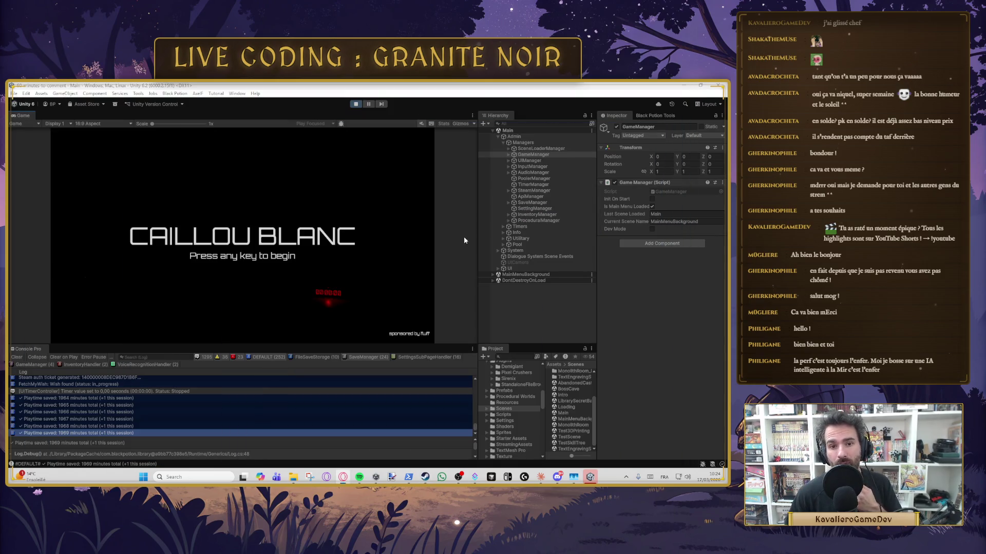
# Click past the CAILLOU BLANC title screen in the Game view to load MonolithRoom.
pyautogui.click(283, 219)
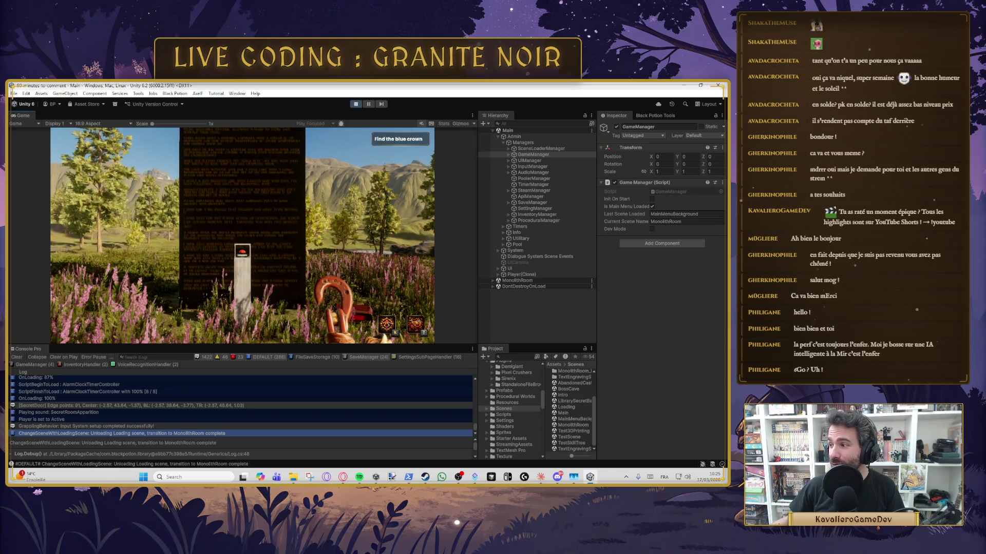
# Lower the game's graphics quality from Medium to Low in the Settings panel and resume play.
pyautogui.press('Escape')
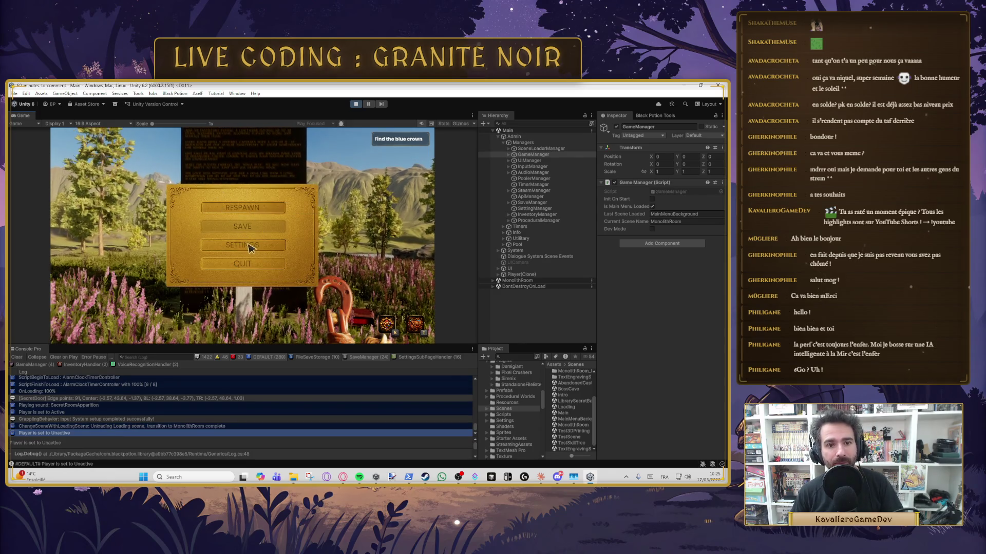
pyautogui.click(250, 248)
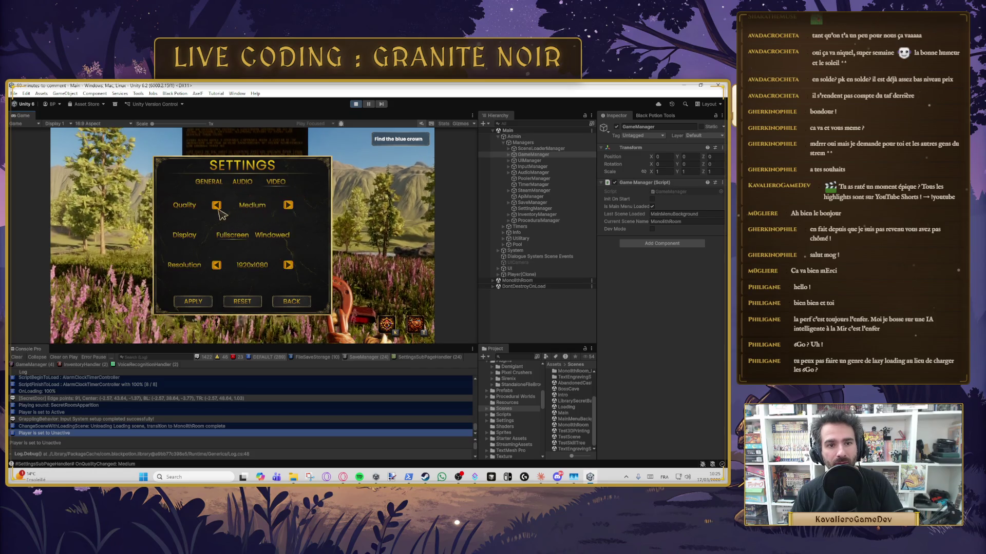
pyautogui.click(217, 206)
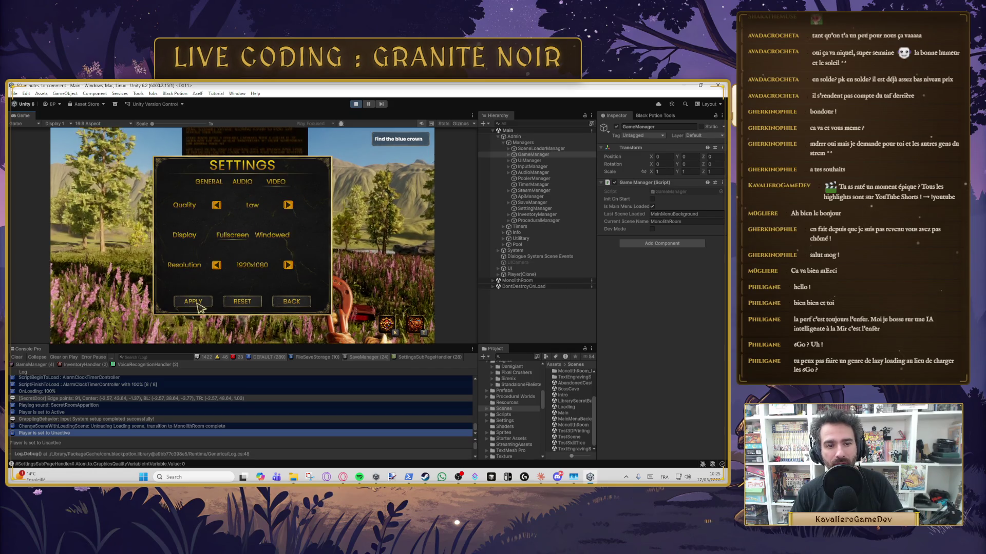
pyautogui.press('Escape')
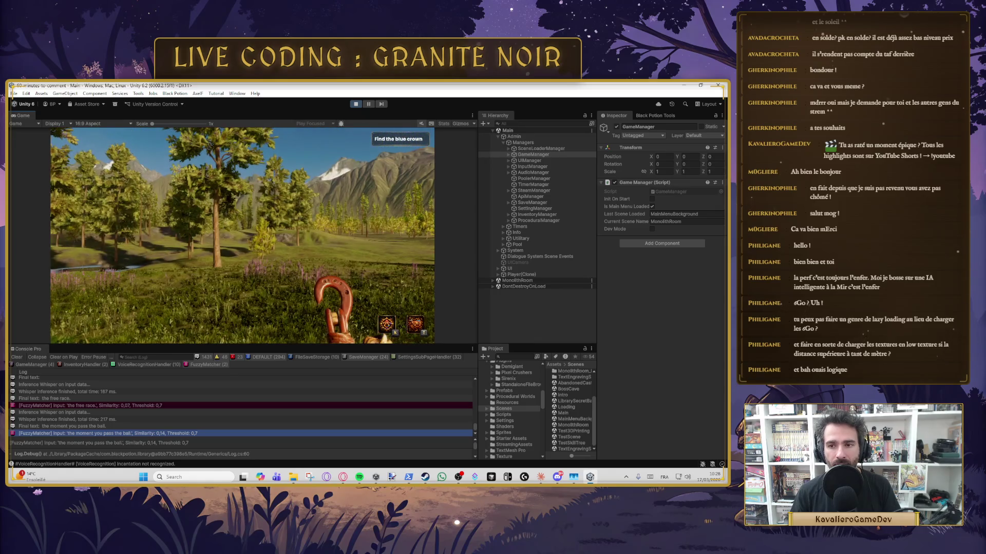
# Pause to review the game settings again, resume, then pause the game once more.
pyautogui.press('Escape')
pyautogui.click(265, 249)
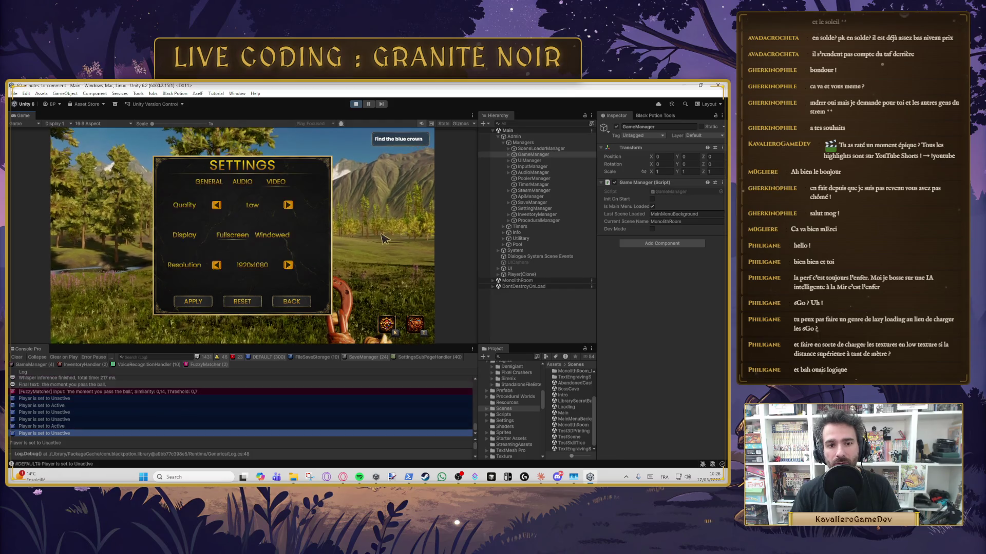
pyautogui.press('Escape')
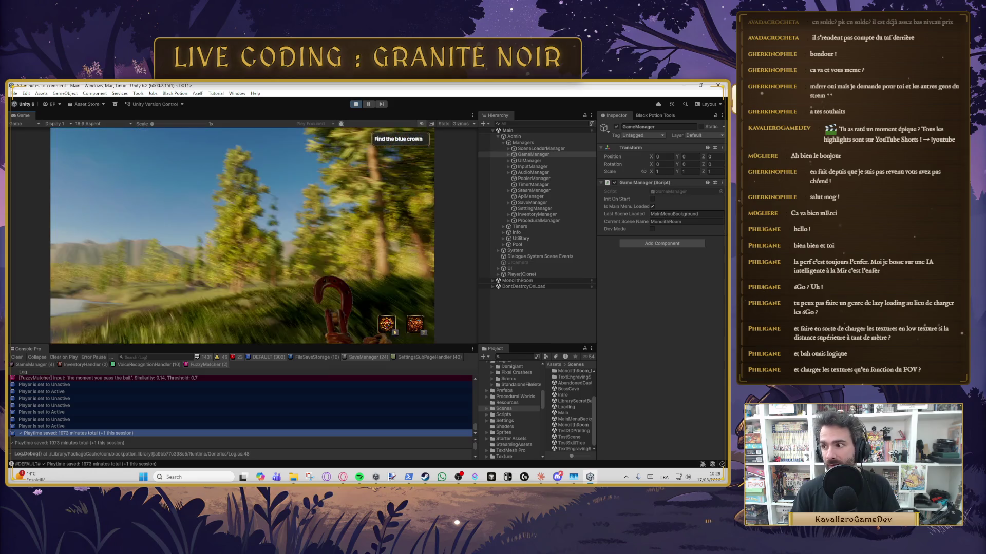
pyautogui.press('Escape')
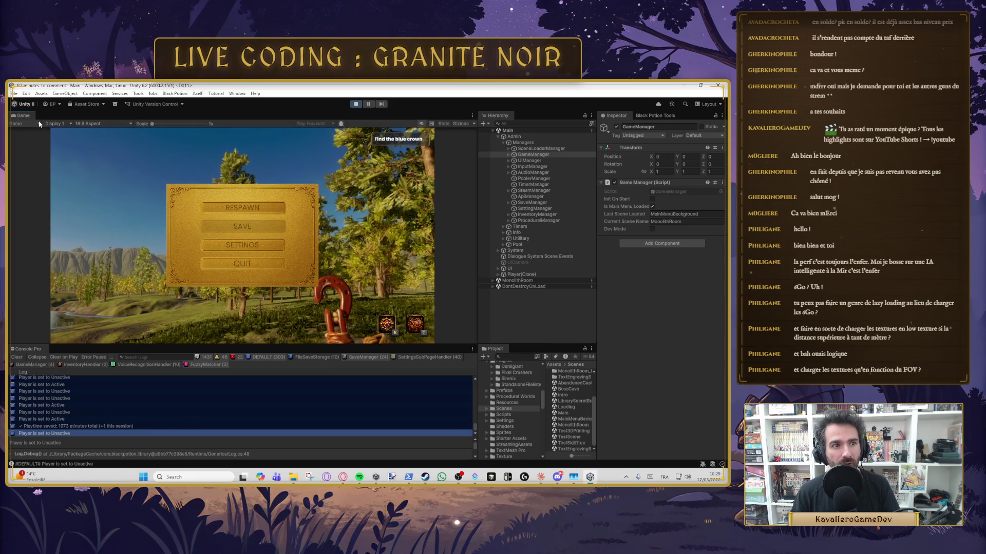
pyautogui.click(472, 116)
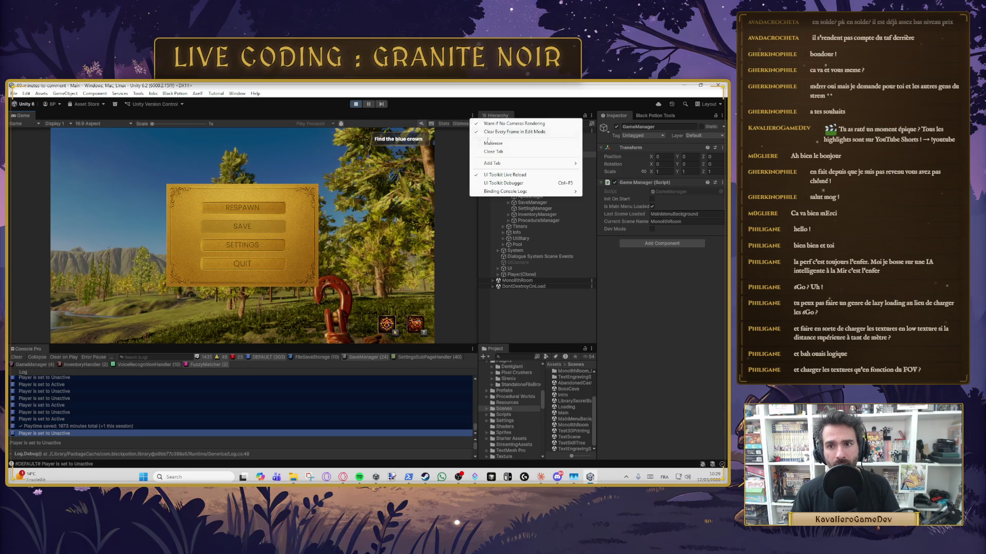
# Add a Scene view tab beside the Game view and orbit and pan over the island terrain.
pyautogui.moveTo(506, 164)
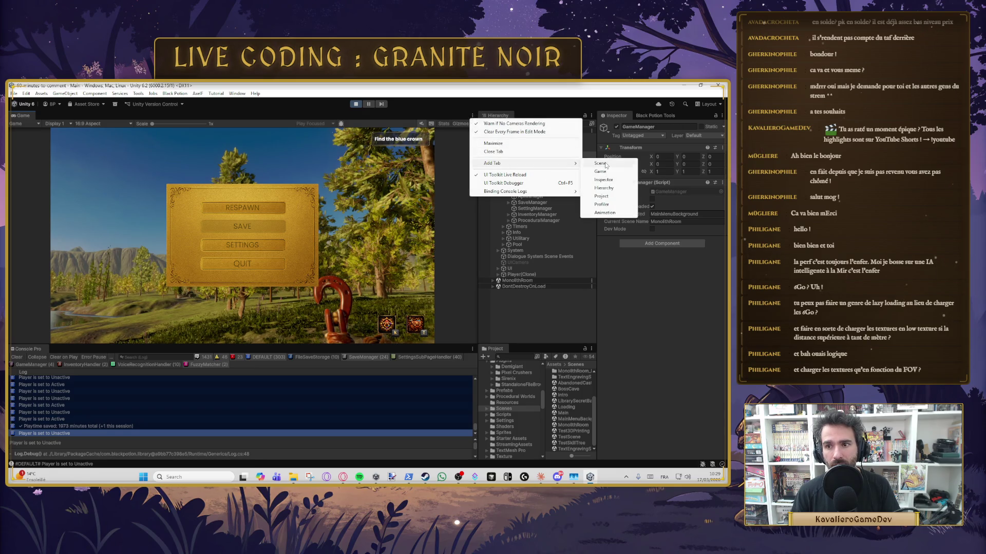
pyautogui.click(600, 163)
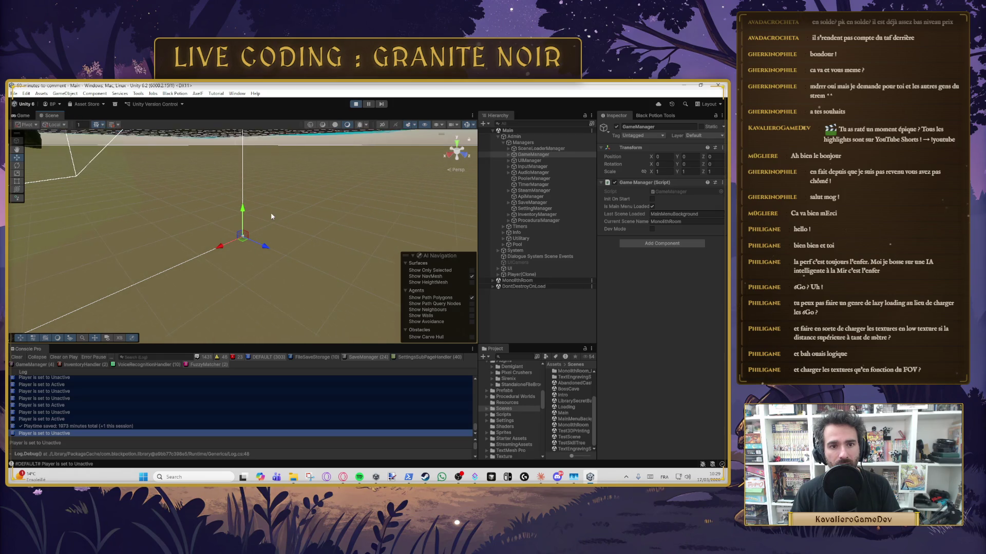
pyautogui.scroll(-5, 256, 207)
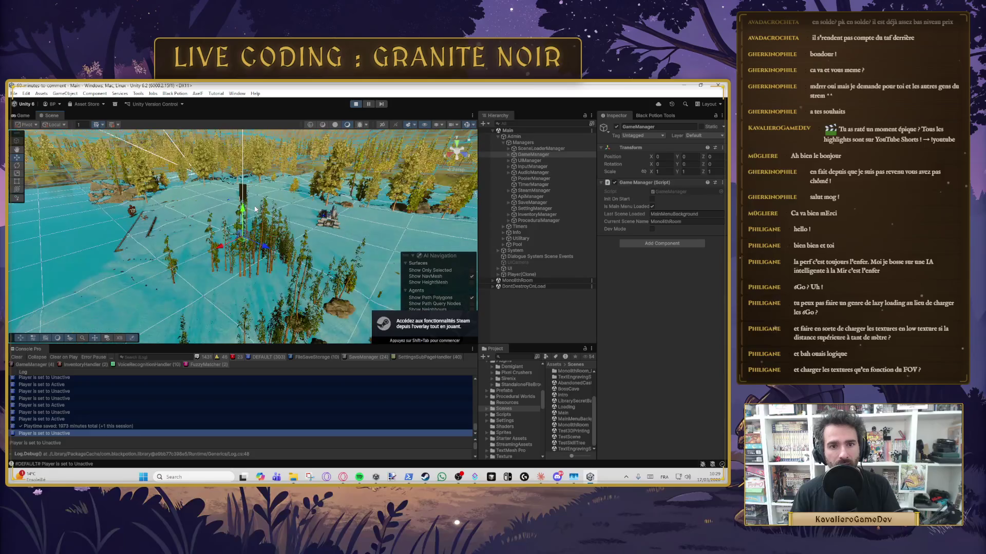
pyautogui.moveTo(270, 265); pyautogui.dragTo(207, 214)
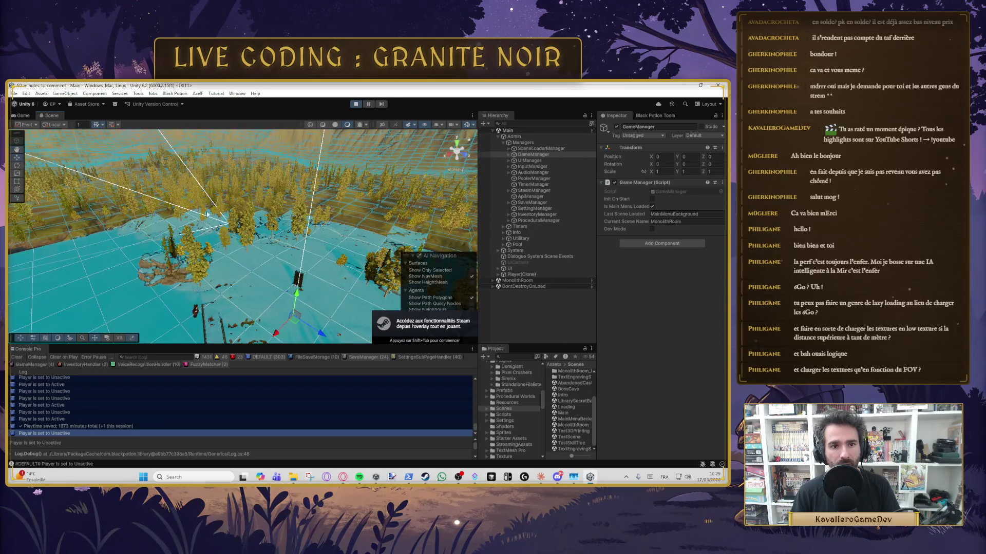
pyautogui.moveTo(271, 266); pyautogui.dragTo(322, 263)
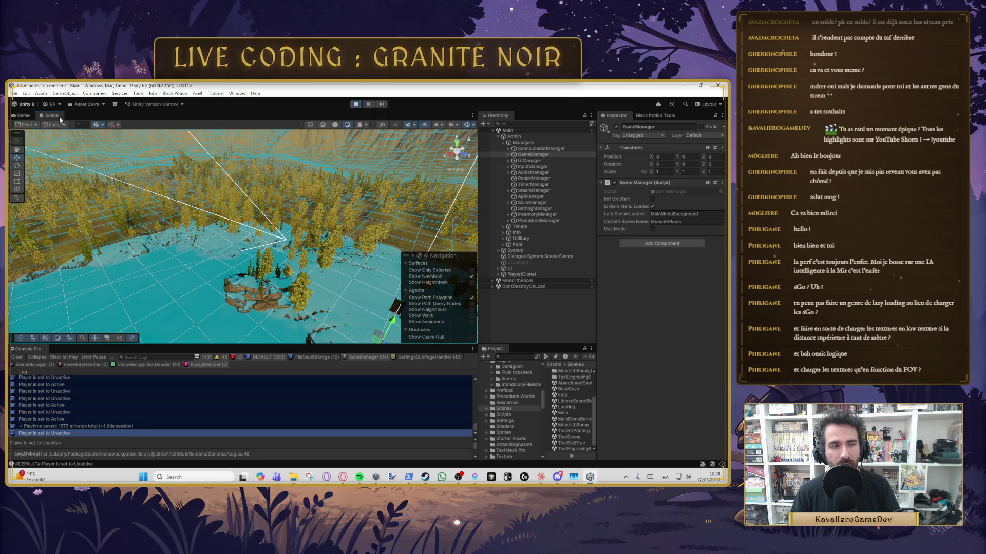
pyautogui.click(23, 115)
# Return to the Game view, capture the mouse, and walk the player toward the rocks.
pyautogui.click(243, 239)
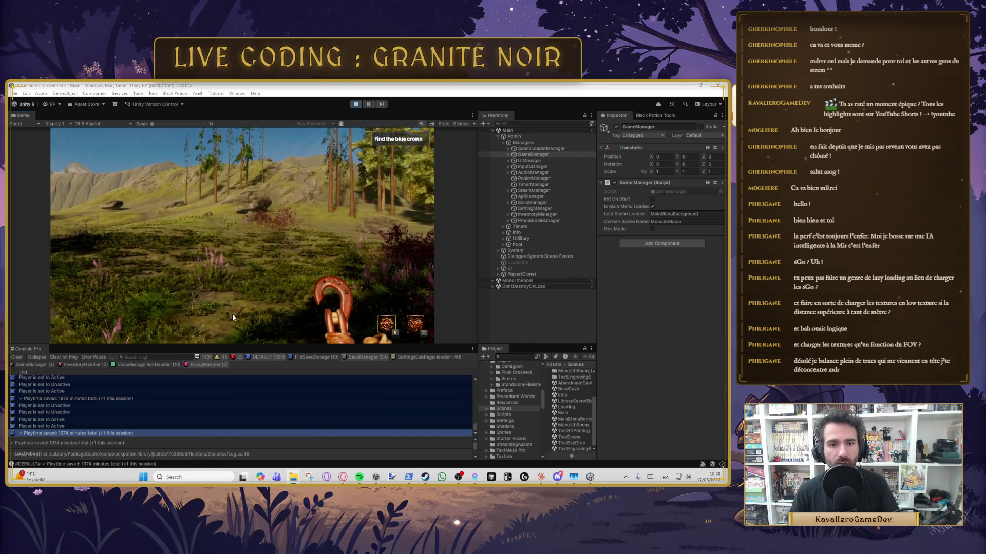
pyautogui.click(233, 317)
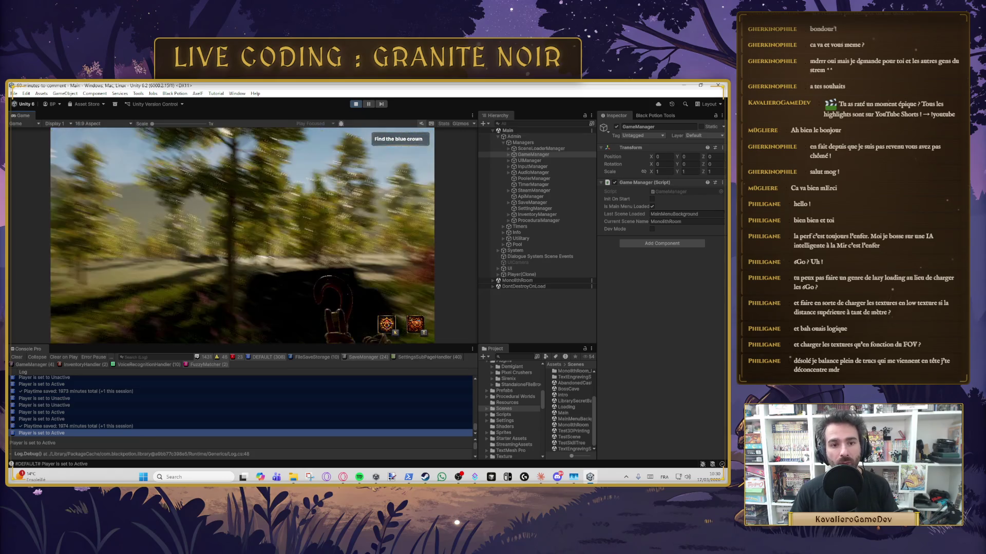
pyautogui.press('w')
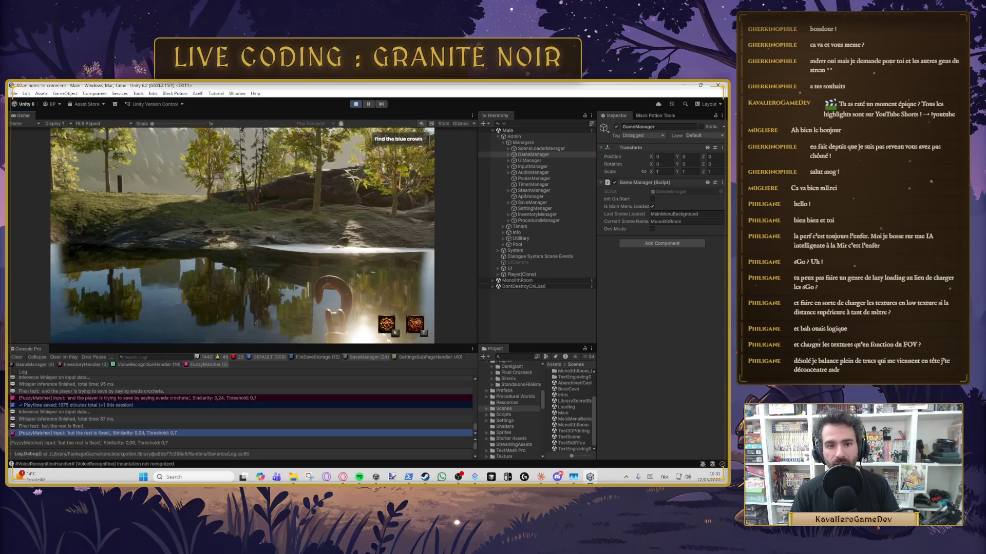
# Walk through the flower meadow into the glowing portal to load the castle scene.
pyautogui.press('w')
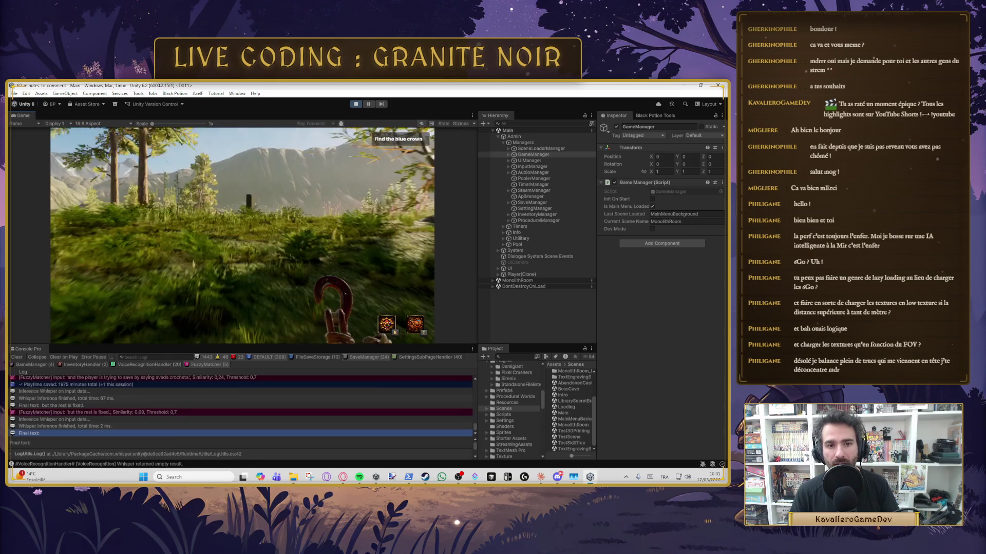
pyautogui.press('w')
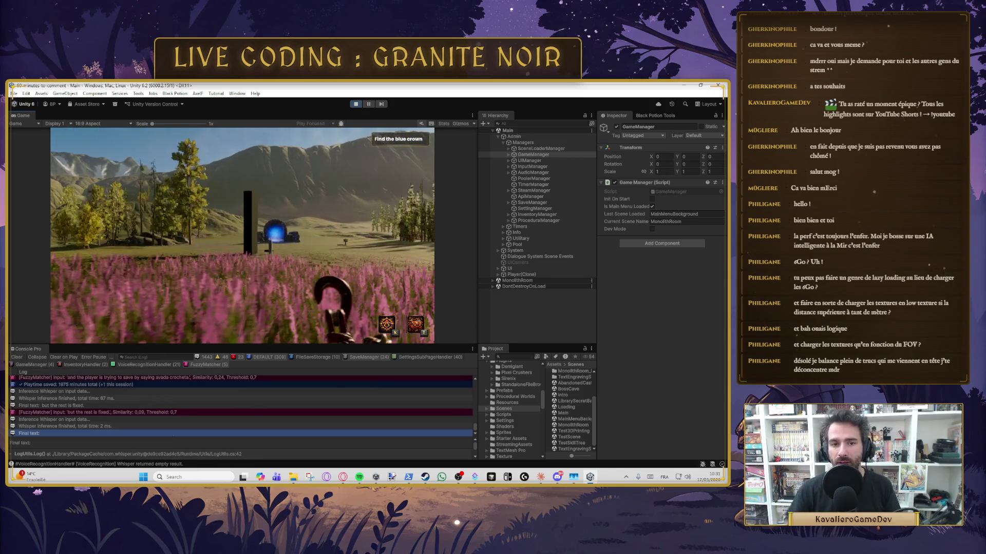
pyautogui.press('w')
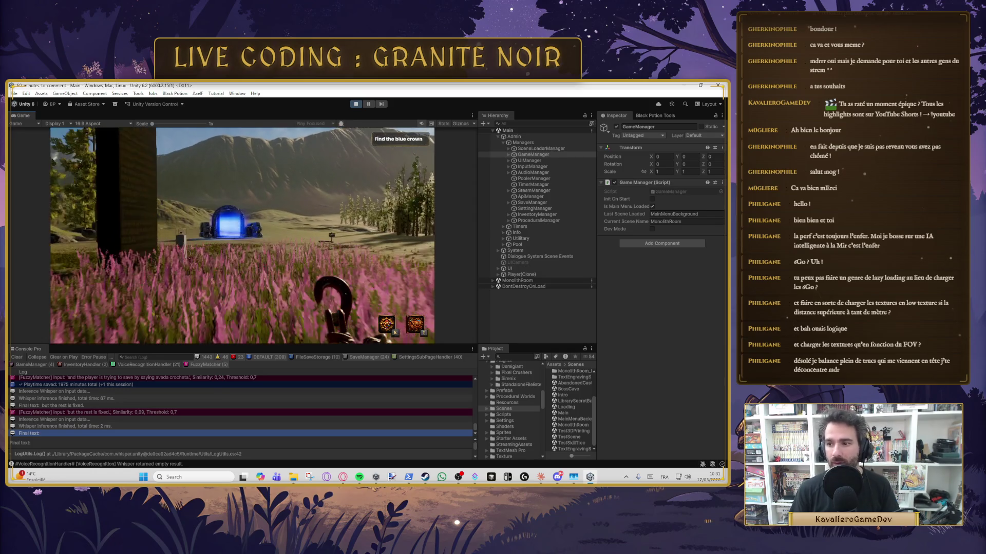
pyautogui.press('w')
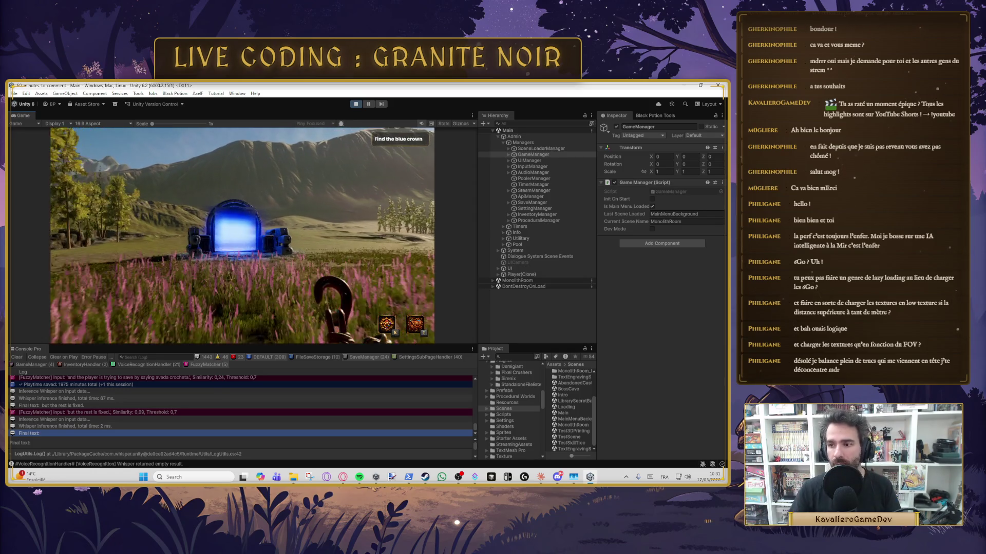
pyautogui.press('w')
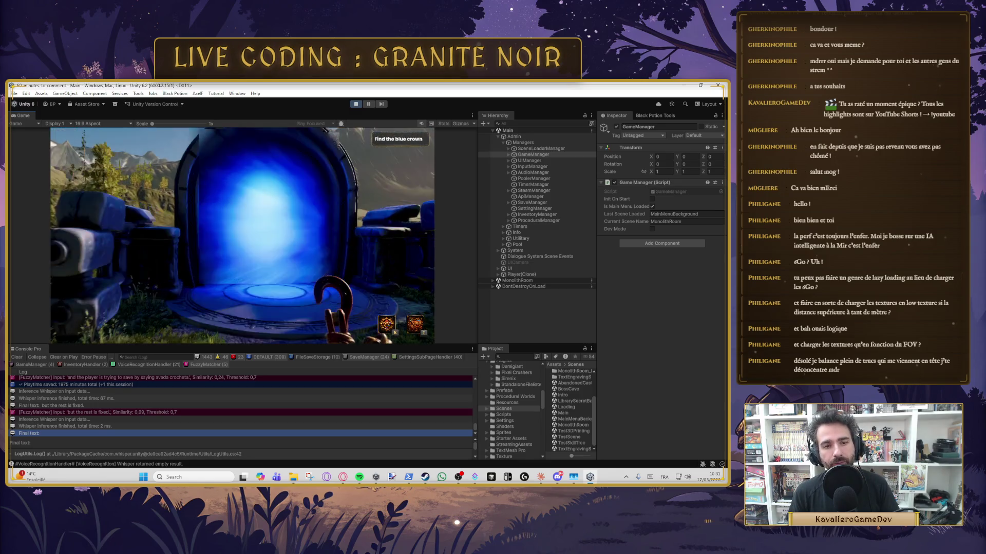
pyautogui.press('e')
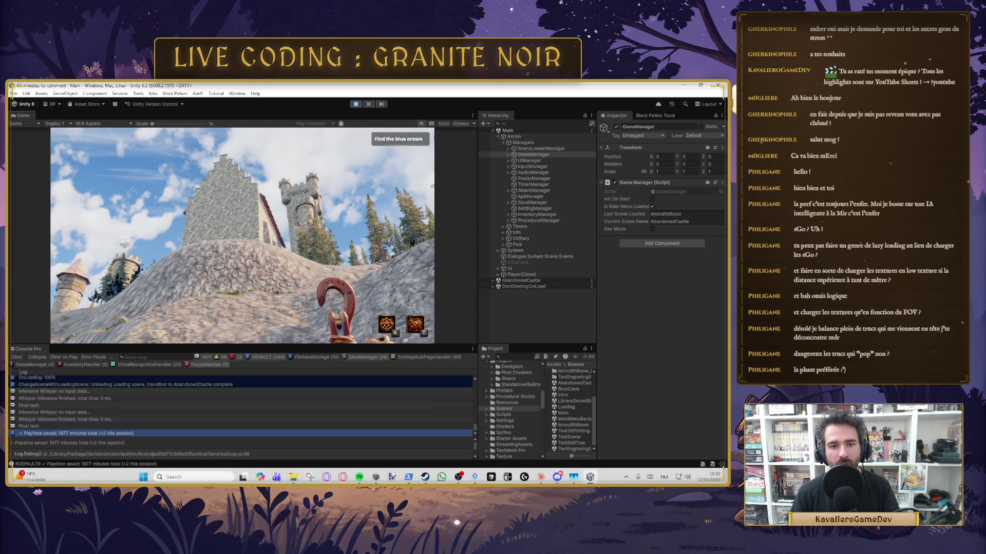
# In the castle scene, climb the stone slope past the tower toward the trees, then pause.
pyautogui.press('Escape')
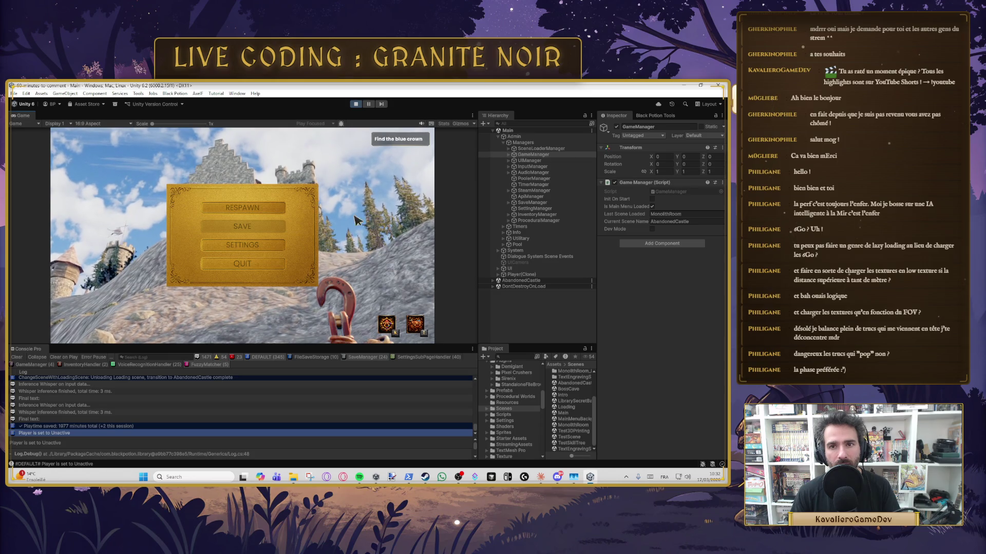
pyautogui.press('Escape')
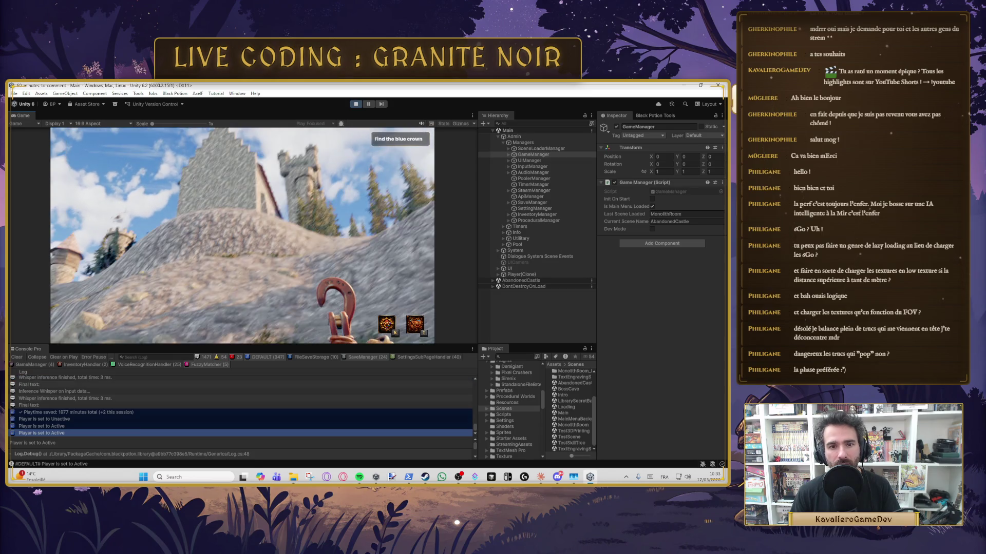
pyautogui.press('w')
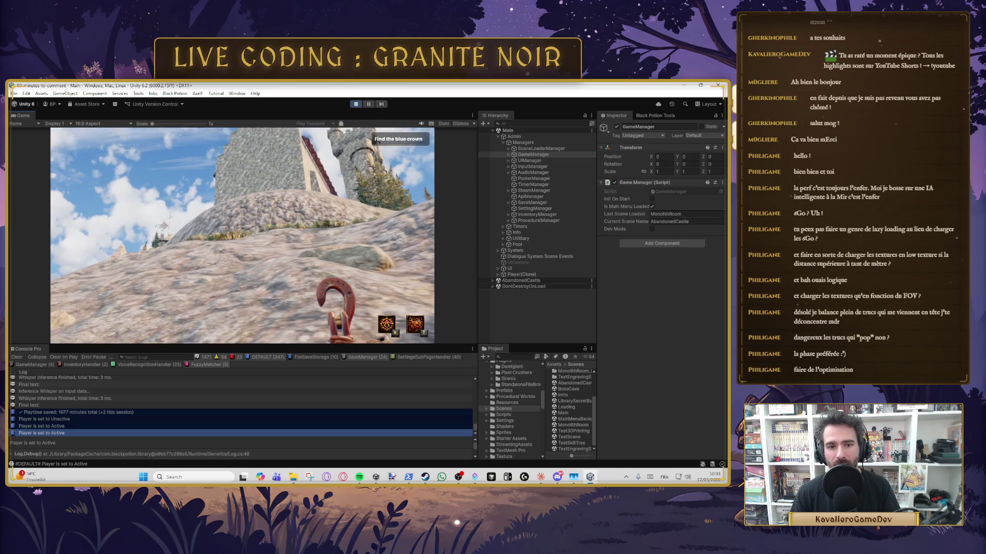
pyautogui.press('w')
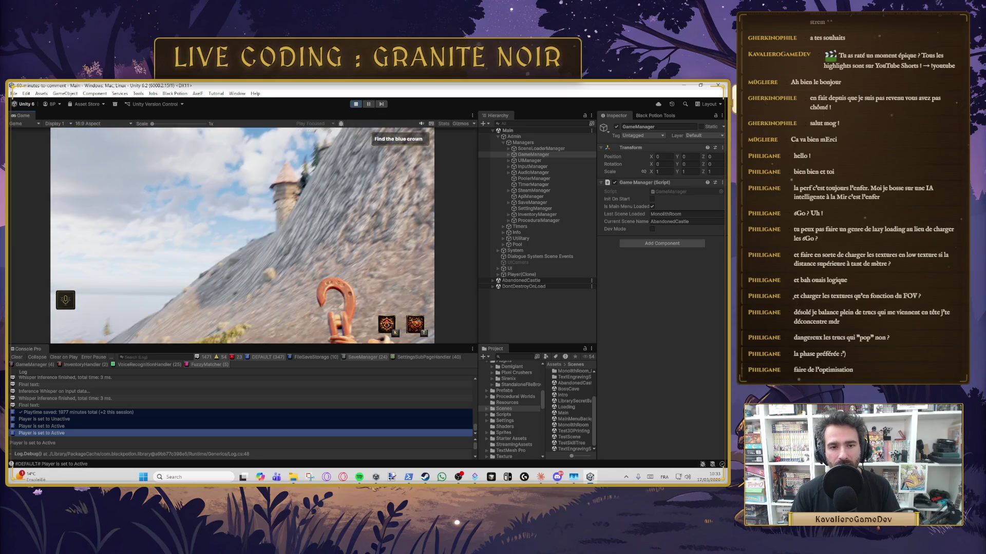
pyautogui.press('w')
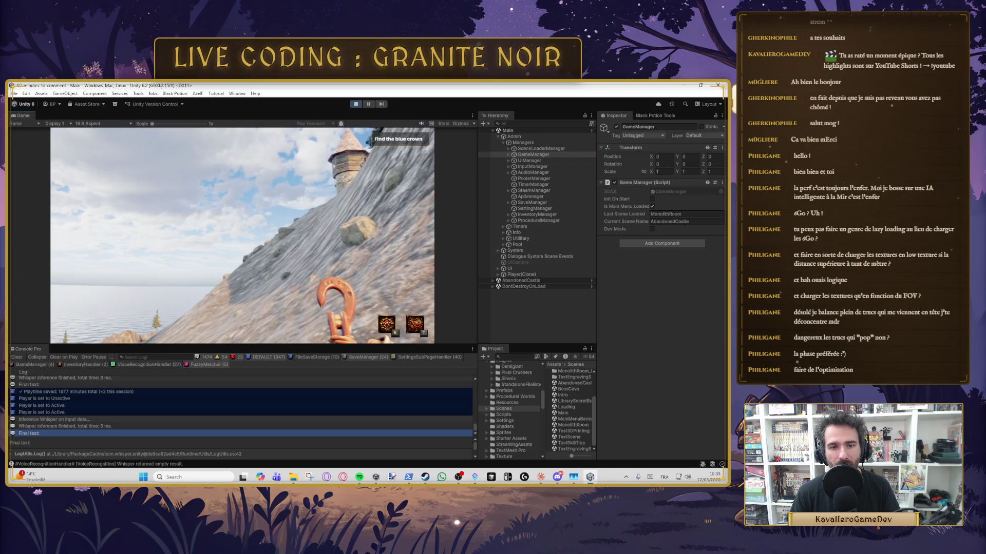
pyautogui.press('w')
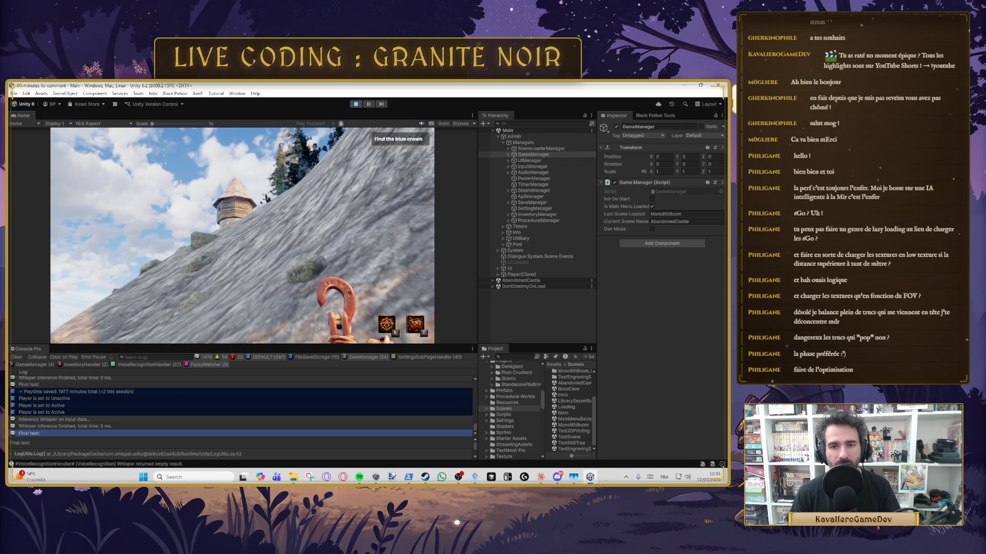
pyautogui.press('w')
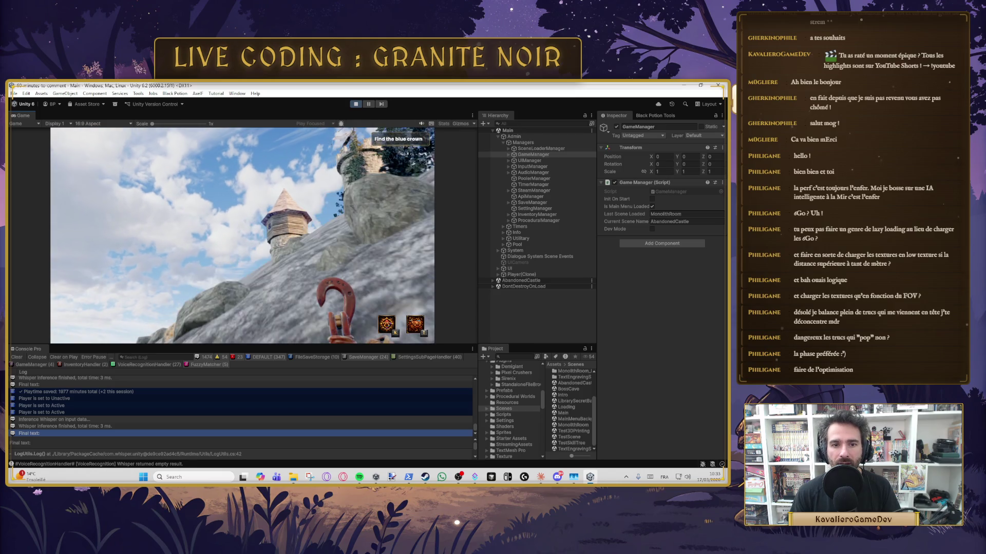
pyautogui.press('w')
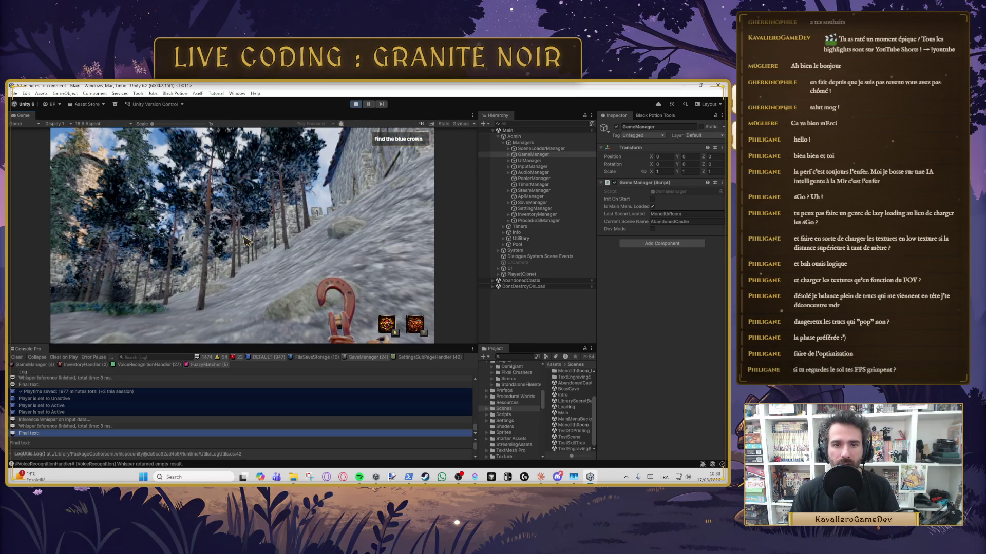
pyautogui.press('Escape')
# Set Master volume to 70% and apply, then walk toward the castle walls and pause again.
pyautogui.click(256, 248)
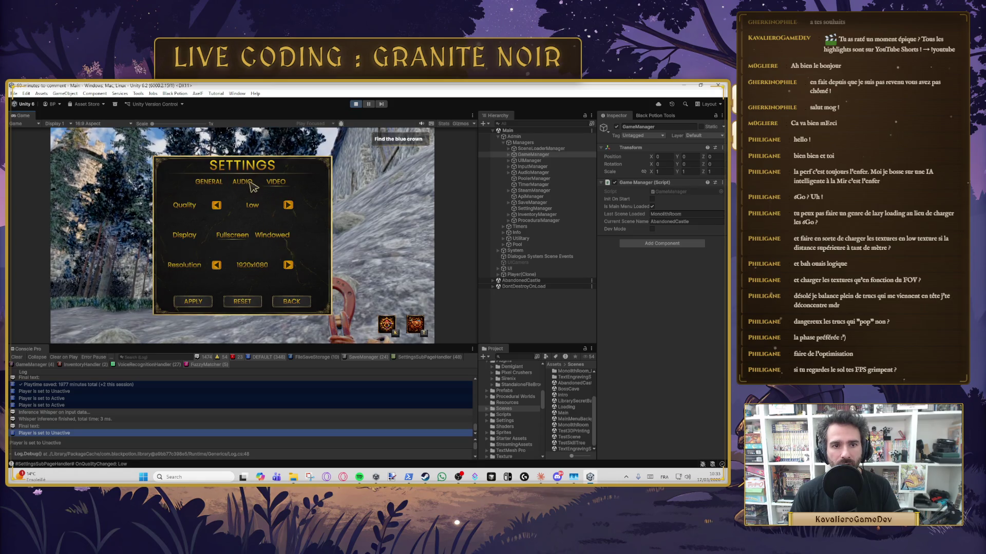
pyautogui.moveTo(244, 207); pyautogui.dragTo(261, 205)
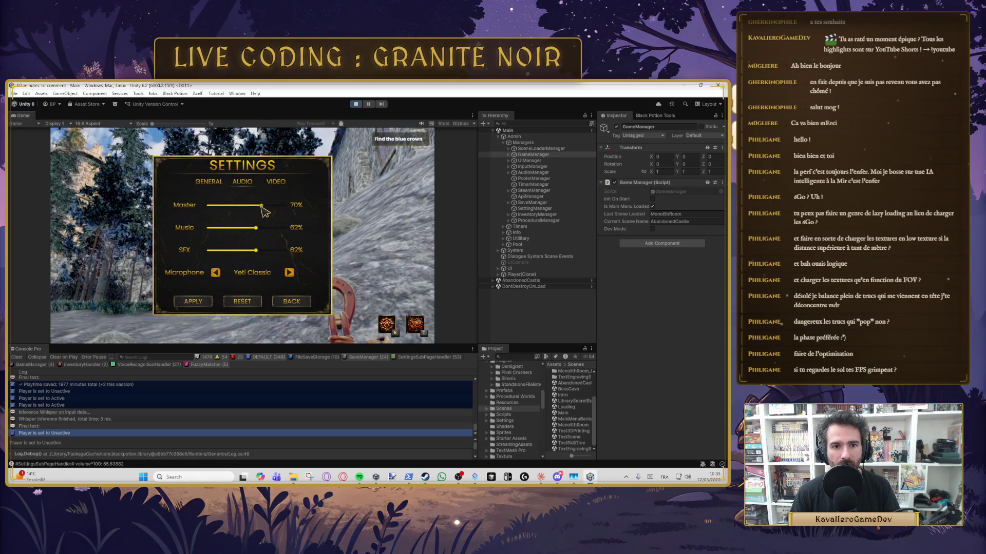
pyautogui.click(210, 302)
pyautogui.press('Escape')
pyautogui.press('Escape')
pyautogui.click(242, 238)
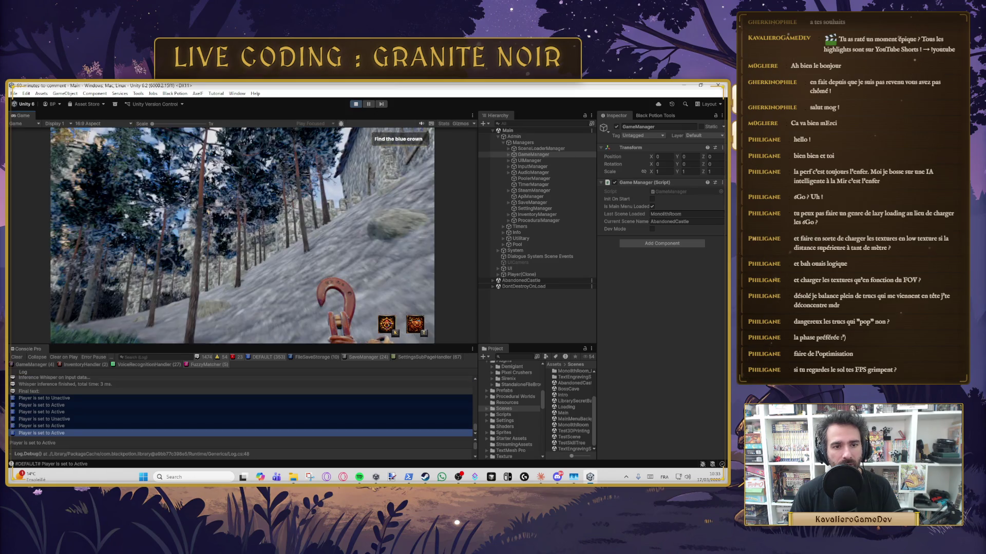
pyautogui.press('w')
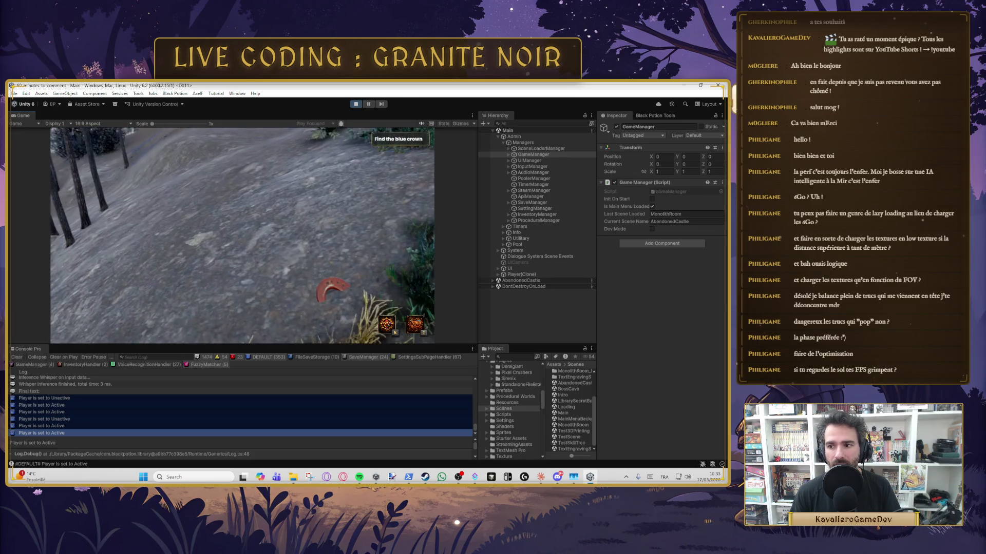
pyautogui.press('Escape')
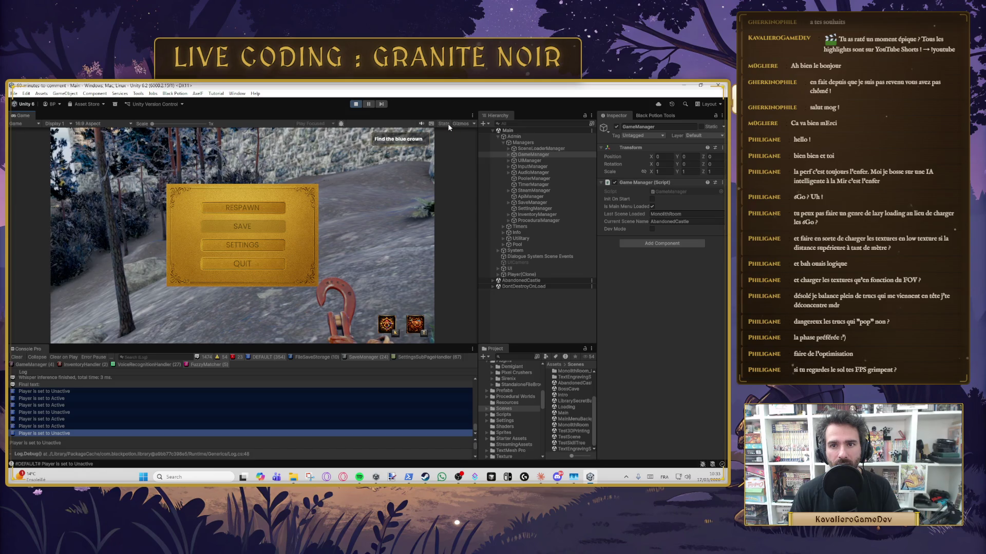
# Turn on the Game view Stats overlay, resume, and enter the castle door to load BossCave.
pyautogui.click(443, 123)
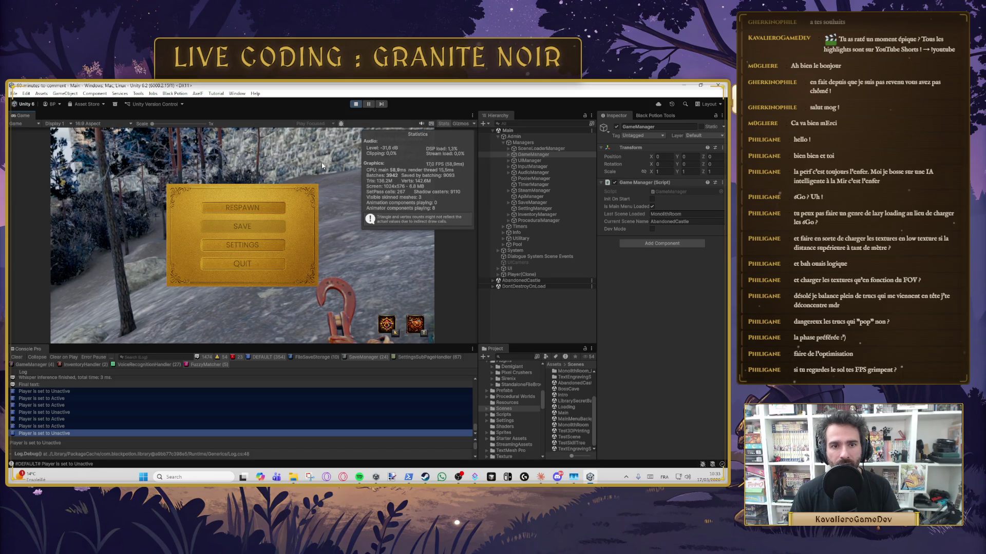
pyautogui.press('Escape')
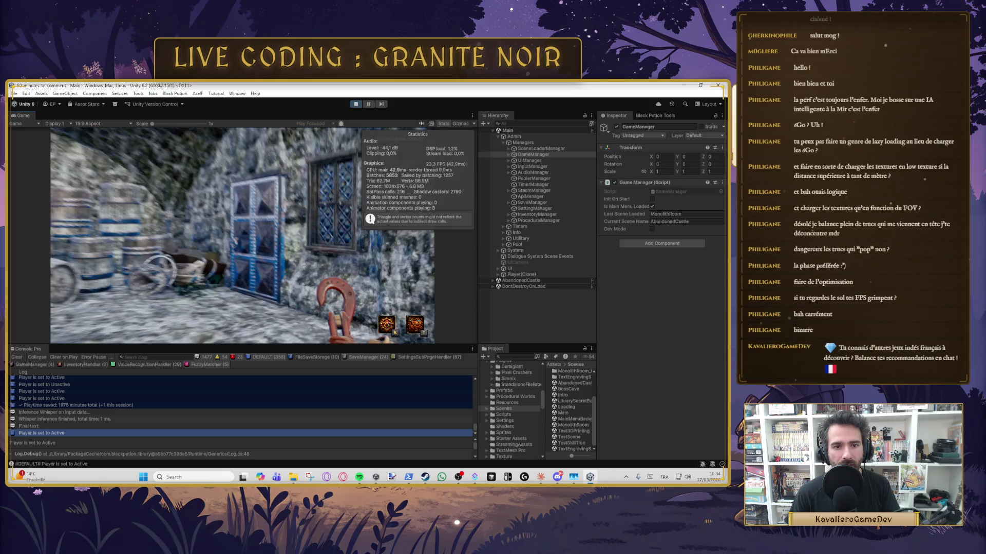
pyautogui.press('e')
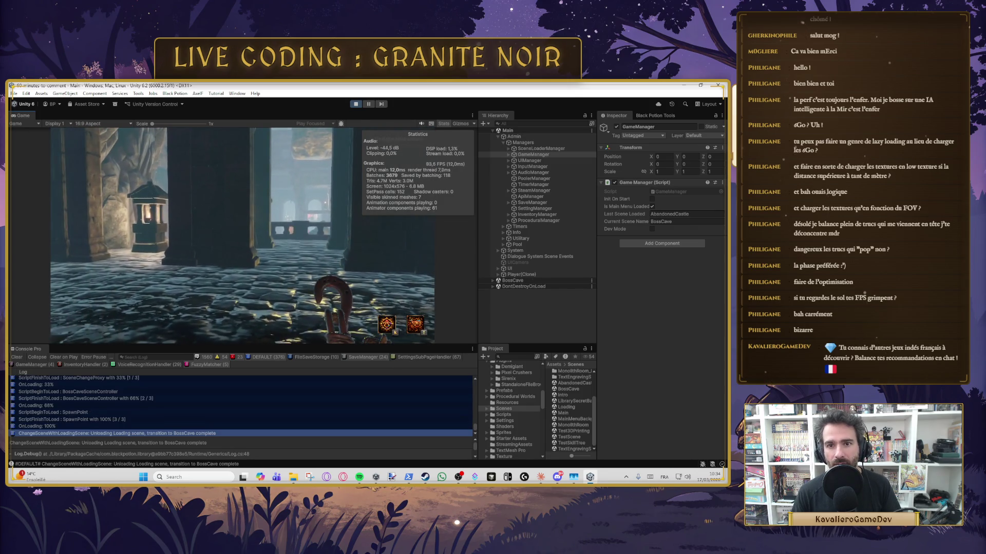
# Pause and resume, then walk forward between the cave pillars back toward the castle.
pyautogui.press('Escape')
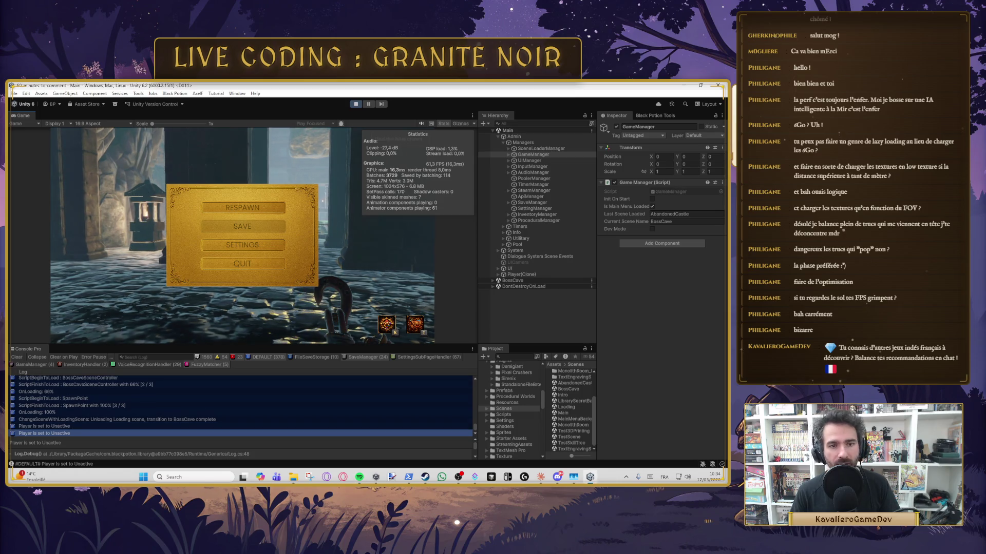
pyautogui.press('Escape')
pyautogui.press('w')
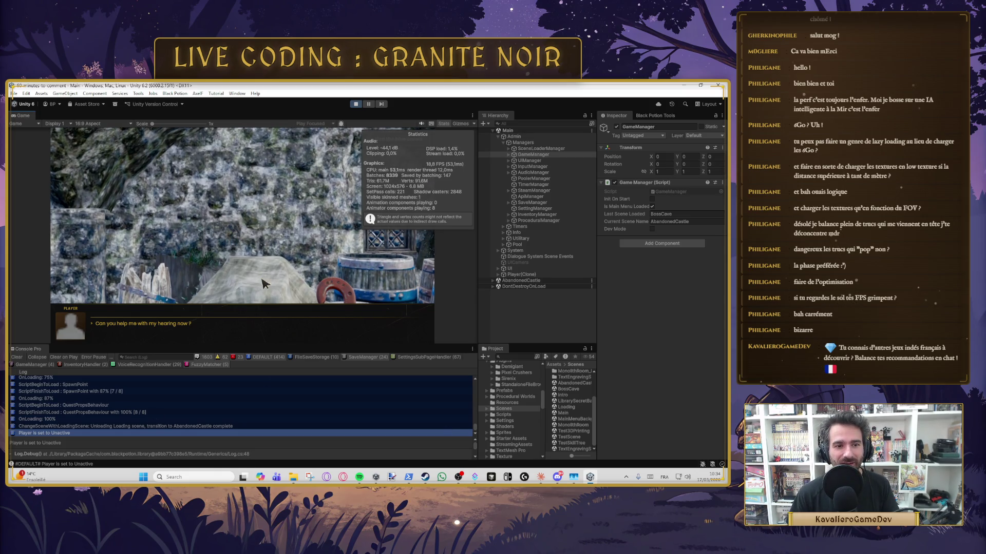
# Ask Moustache for help with hearing and continue through his lines to receive the item.
pyautogui.click(316, 323)
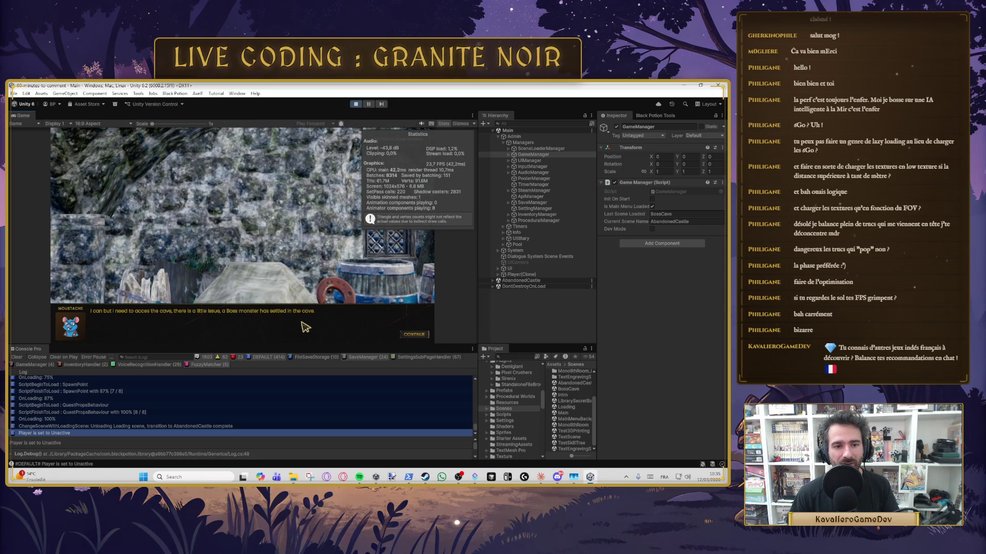
pyautogui.click(414, 336)
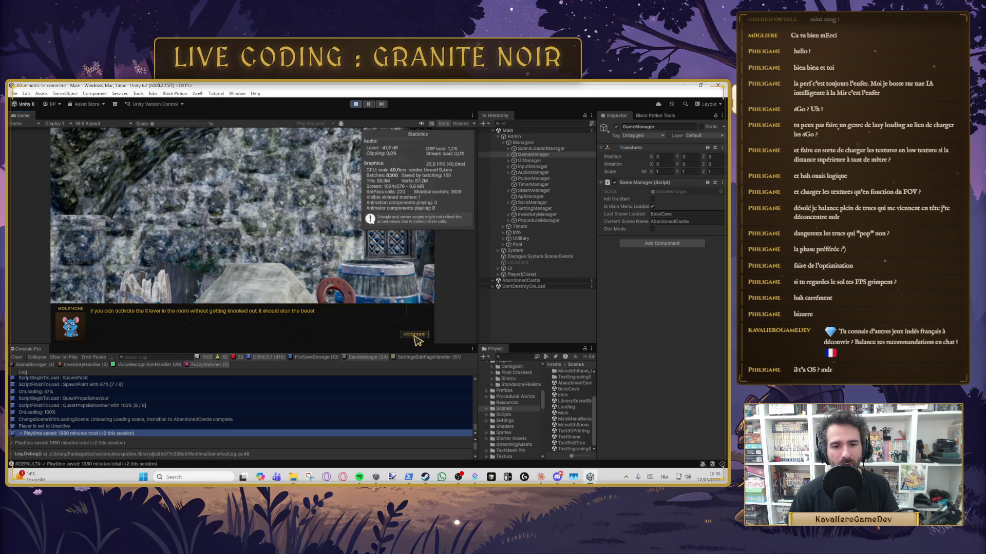
pyautogui.click(415, 338)
pyautogui.click(414, 337)
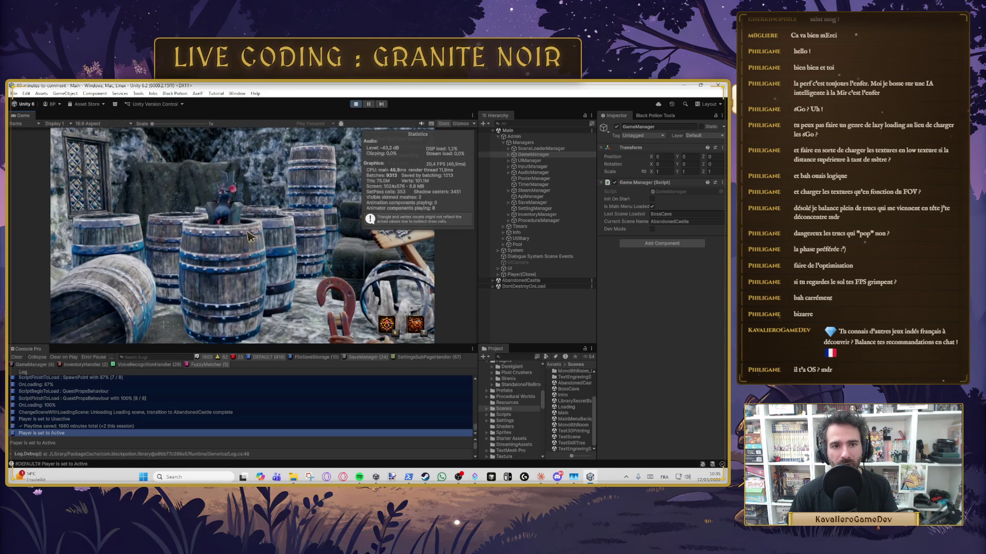
pyautogui.press('Escape')
# Switch the game's language to French in the General settings and return to play.
pyautogui.click(246, 246)
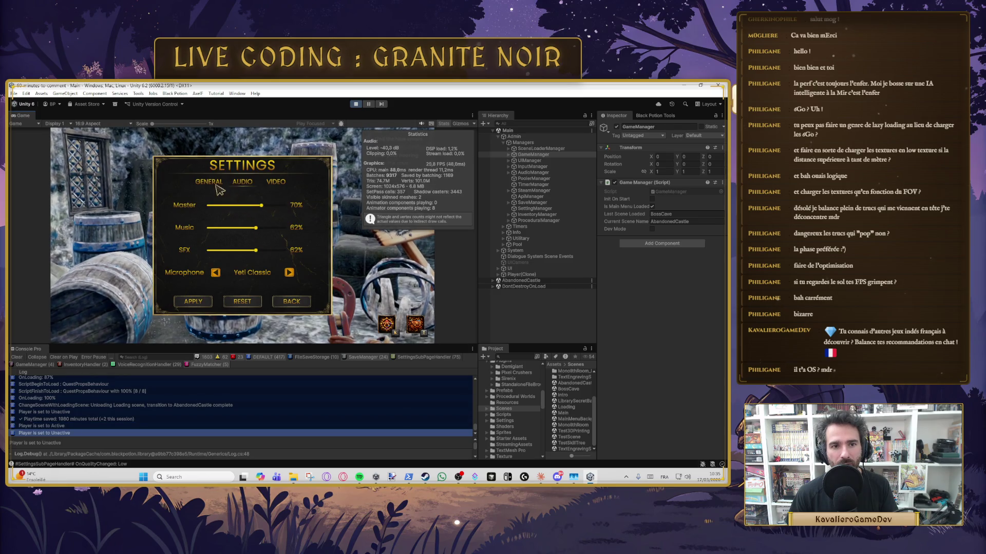
pyautogui.click(215, 184)
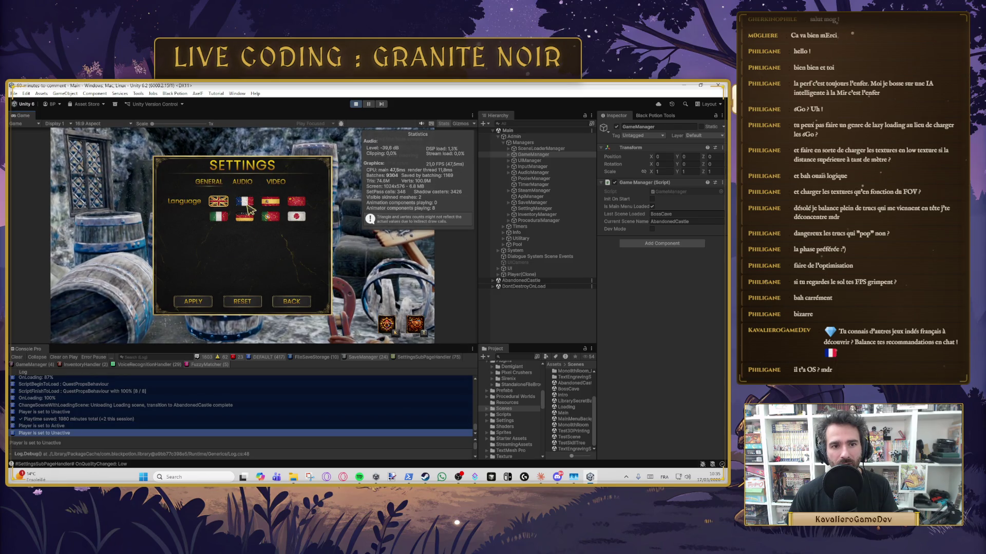
pyautogui.click(248, 204)
pyautogui.press('Escape')
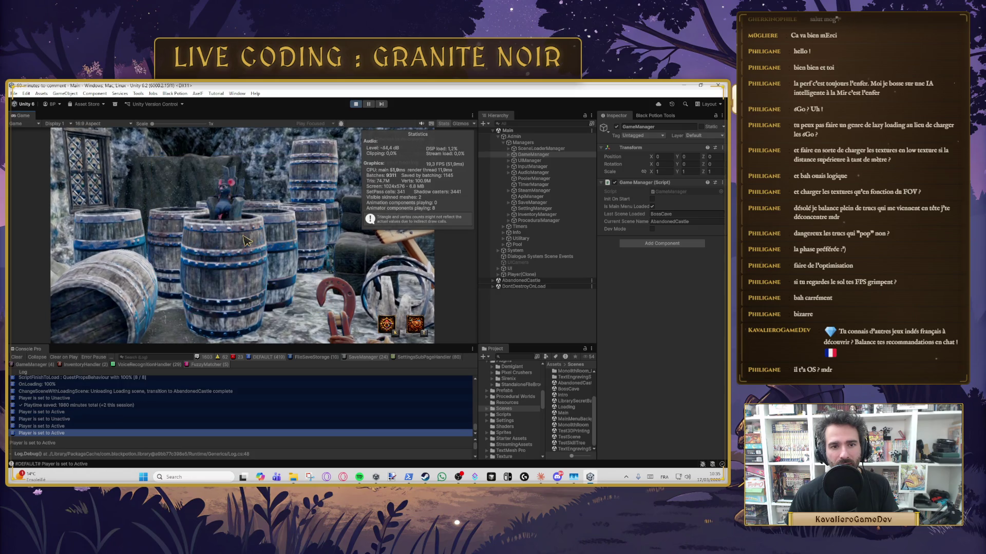
pyautogui.click(242, 235)
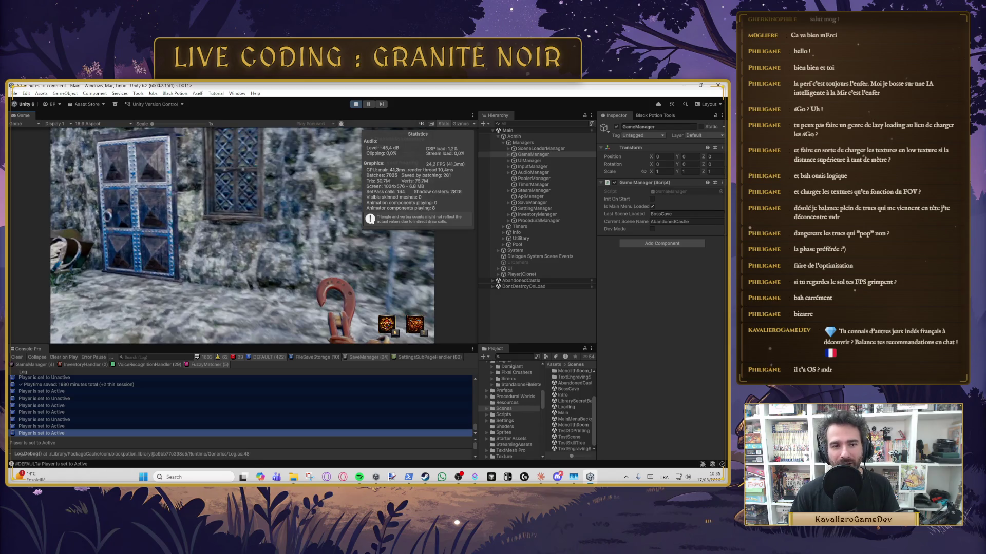
# Walk through the blue door into BossCave, then set the main volume to 100%.
pyautogui.press('e')
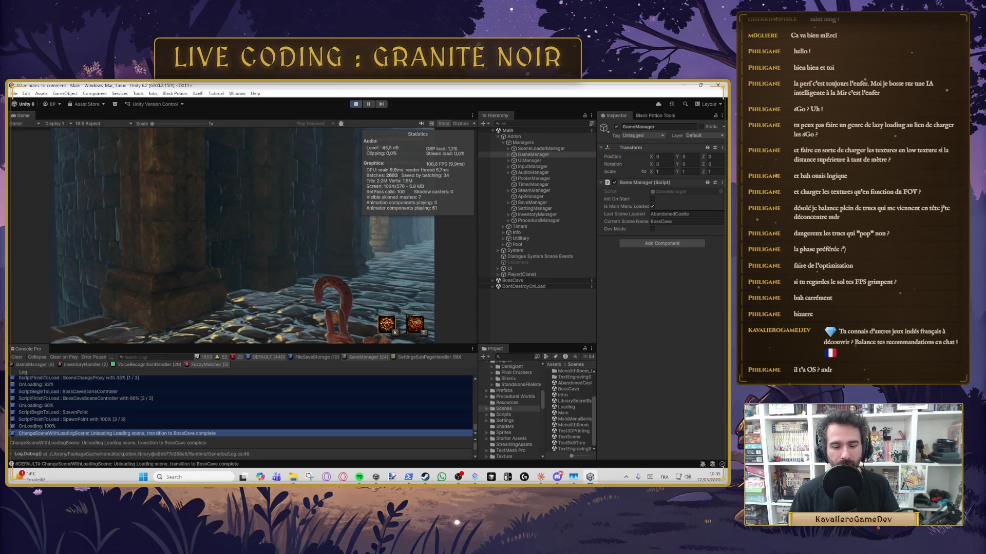
pyautogui.press('Escape')
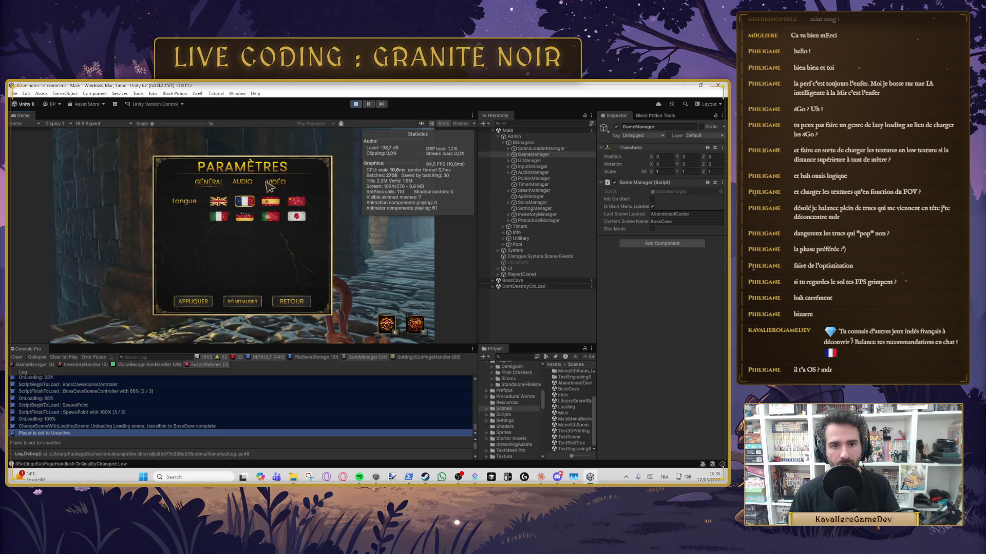
pyautogui.click(284, 205)
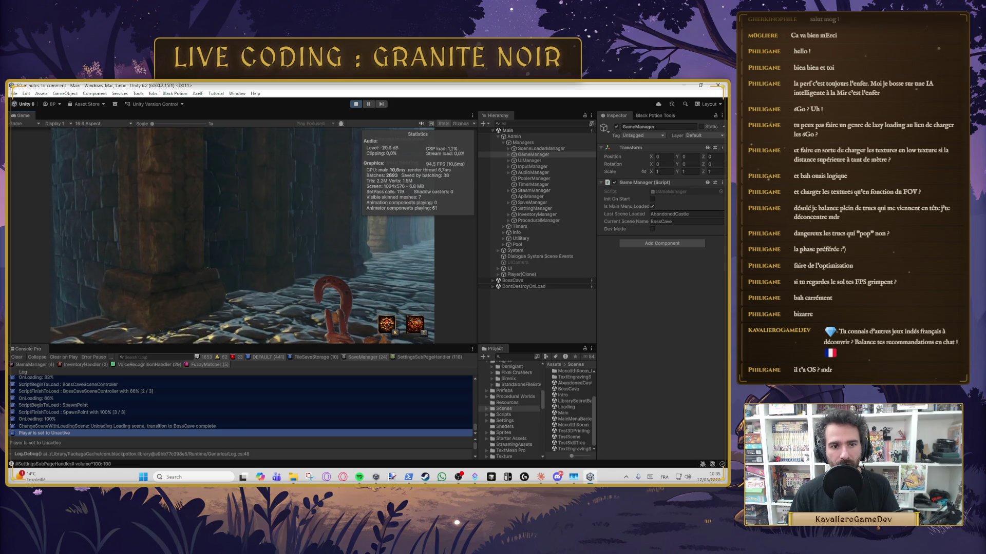
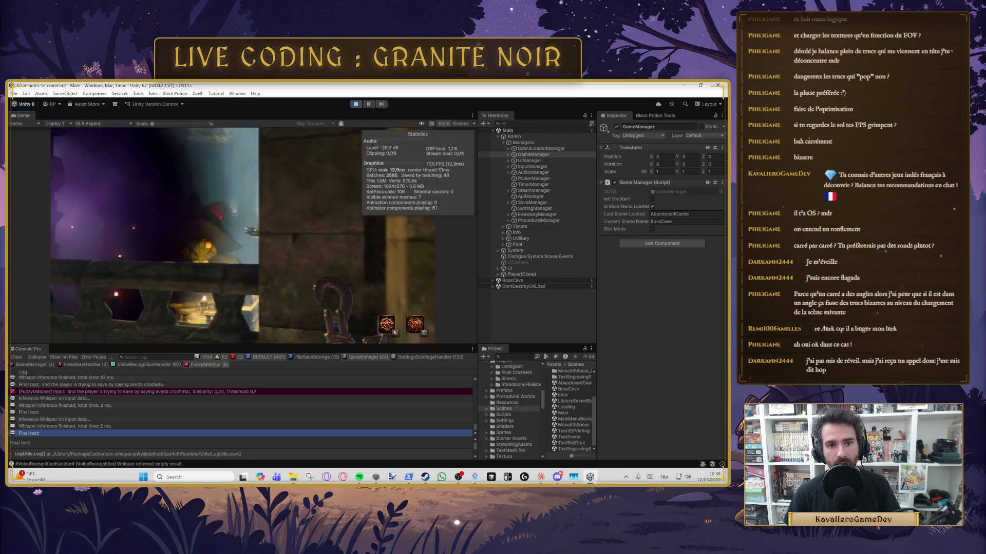
# Walk the player with W and E until AbandonedCastle loads and the Moustache NPC's wake-up dialogue appears.
pyautogui.press('w')
pyautogui.press('e')
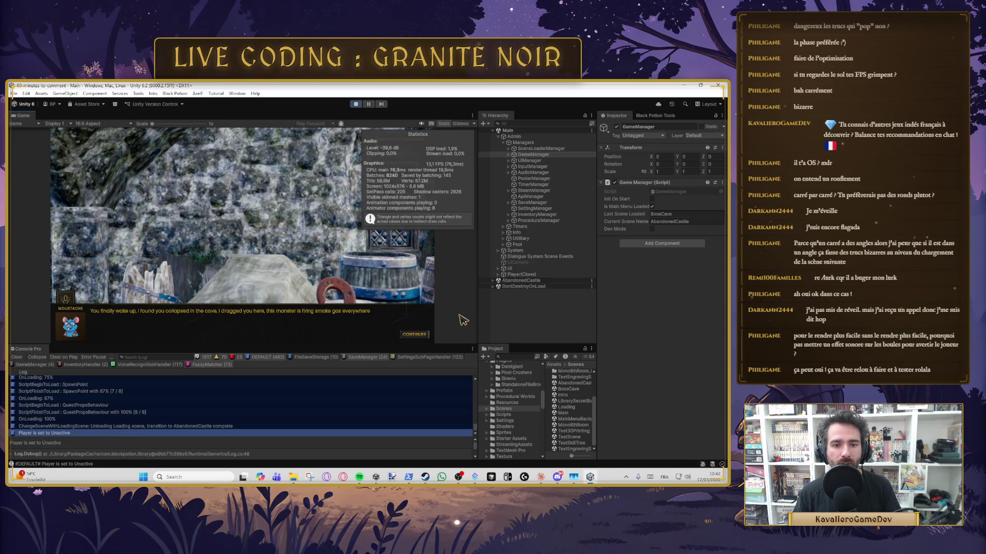
# Answer the NPC with 'Thanks... I didn't see it coming', close the dialogue, and walk on into BossCave.
pyautogui.click(413, 336)
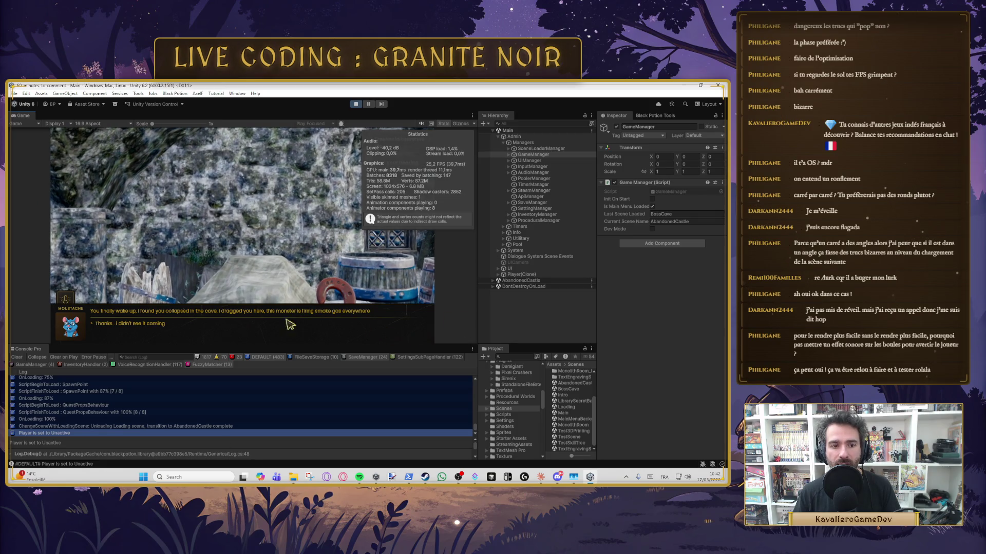
pyautogui.click(164, 325)
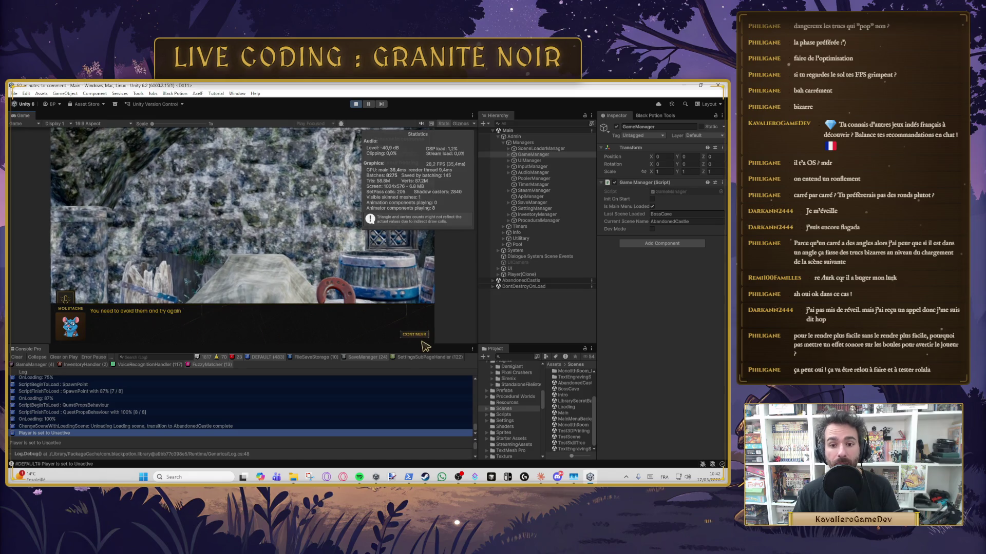
pyautogui.click(416, 335)
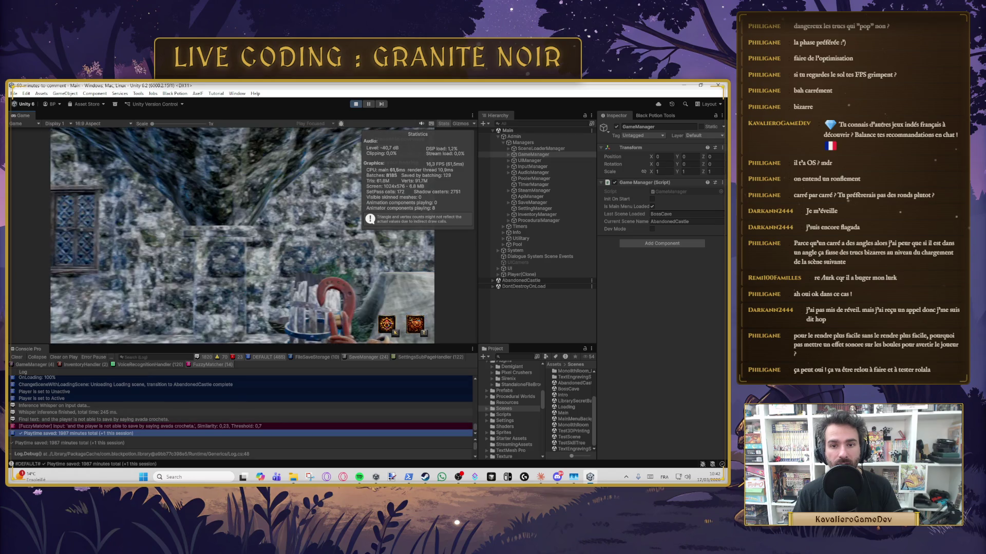
pyautogui.press('e')
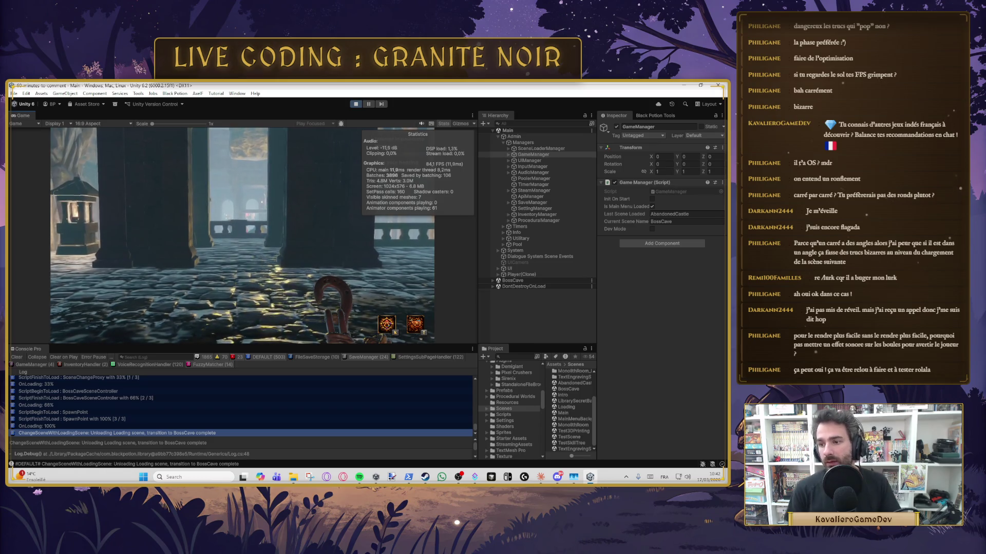
pyautogui.press('w')
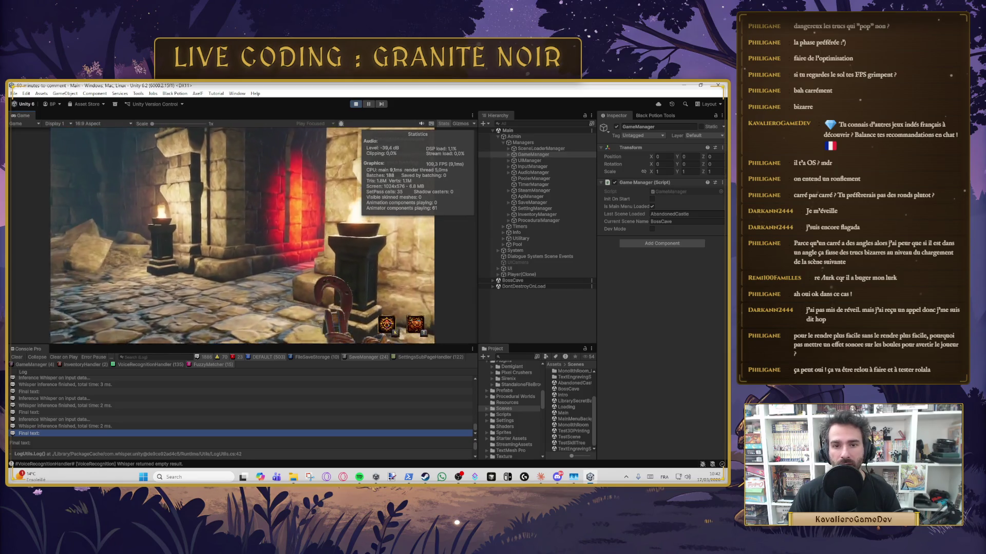
# Walk the player out of the green room through BossCave's halls toward the potion shrine.
pyautogui.press('e')
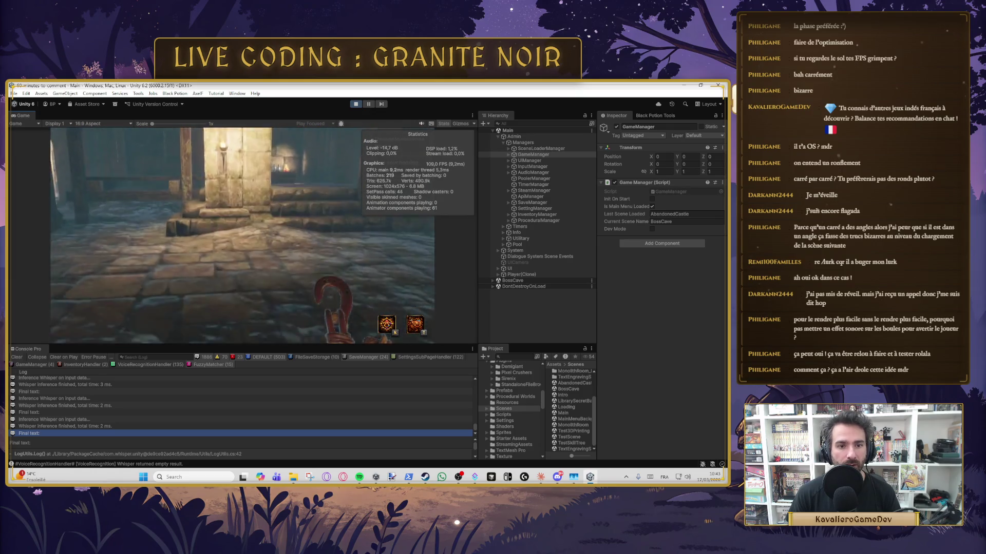
pyautogui.press('w')
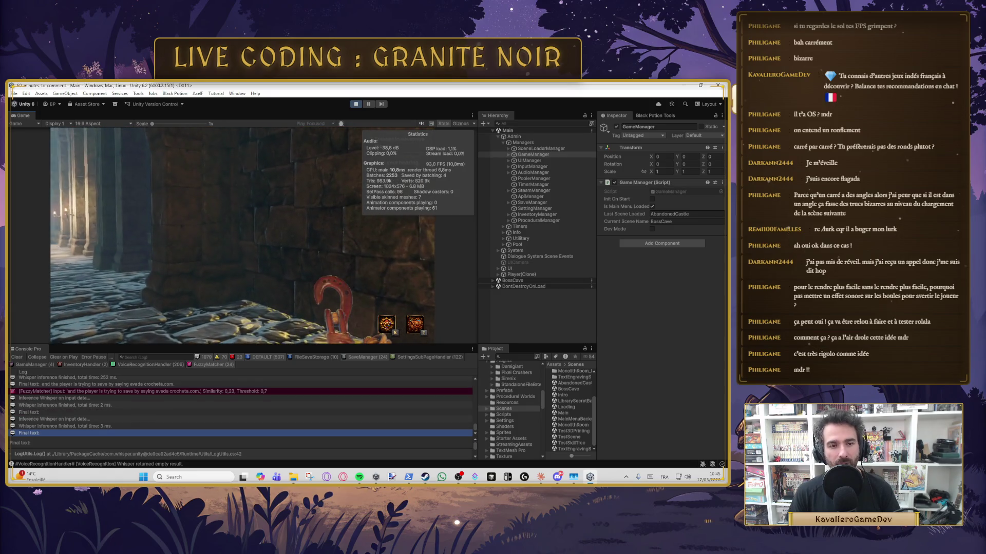
# Save the game with SAUVEGARDER from the pause menu, then walk on down the corridor.
pyautogui.press('Escape')
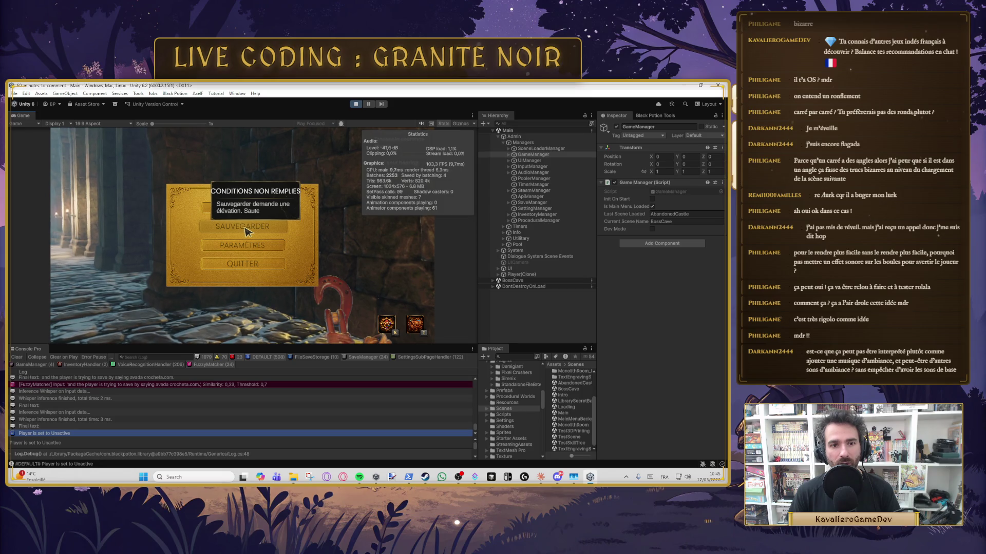
pyautogui.press('Escape')
pyautogui.press('Escape')
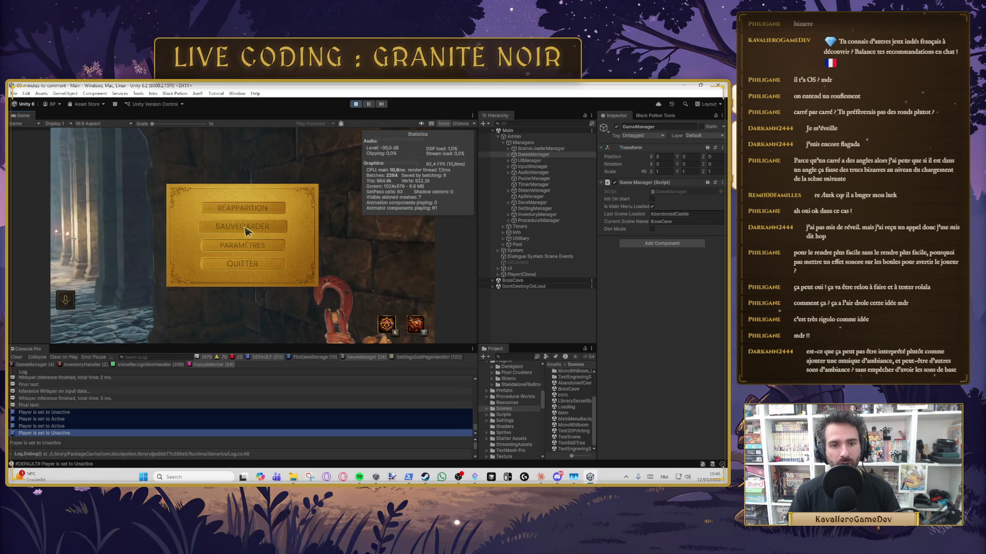
pyautogui.click(246, 228)
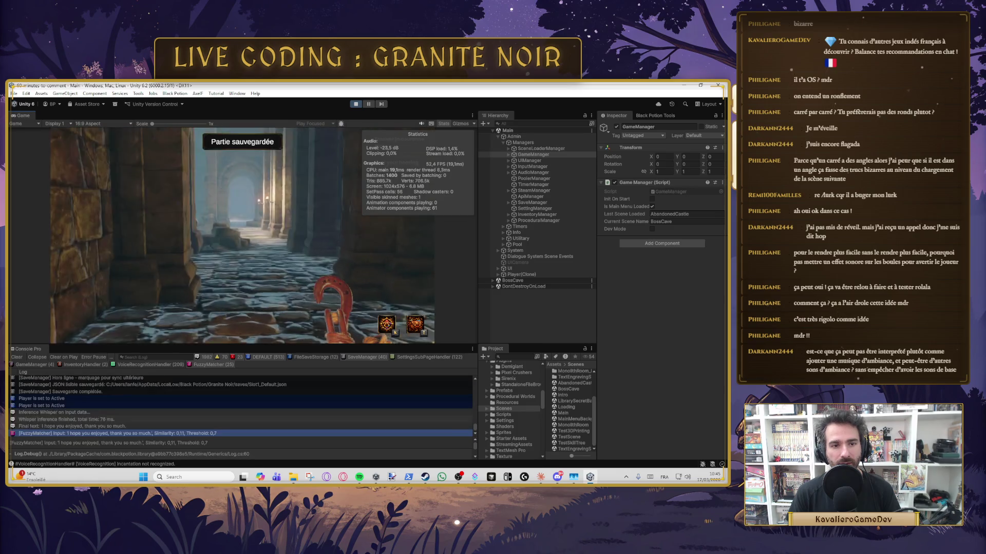
pyautogui.press('w')
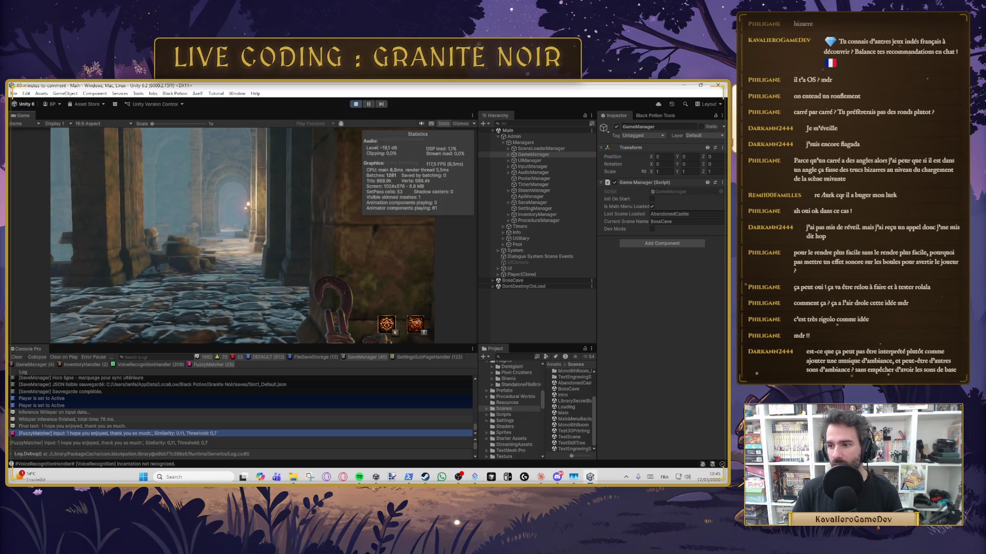
pyautogui.moveTo(236, 236)
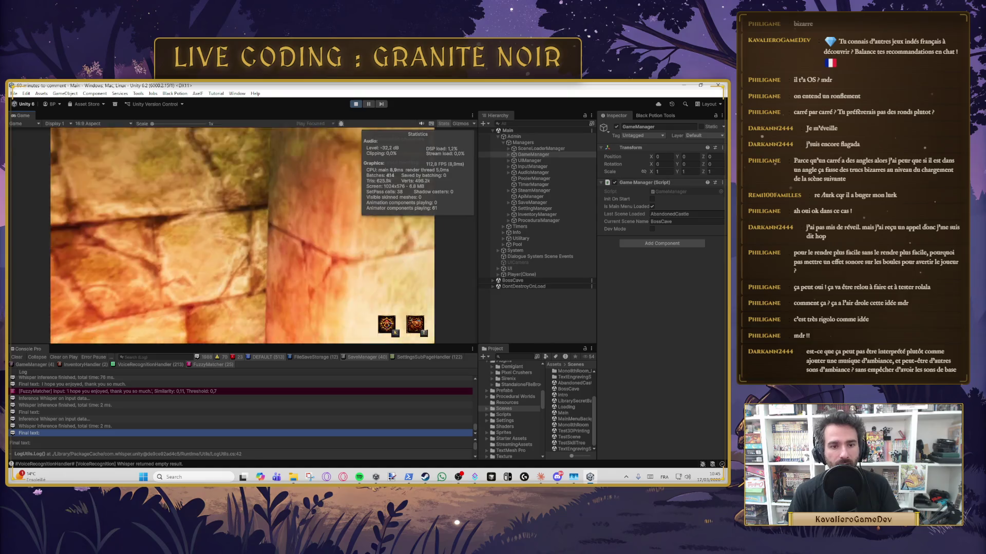
# Interact with the pillar to enter the blue-lit cave, then bring up the in-game settings panel.
pyautogui.press('e')
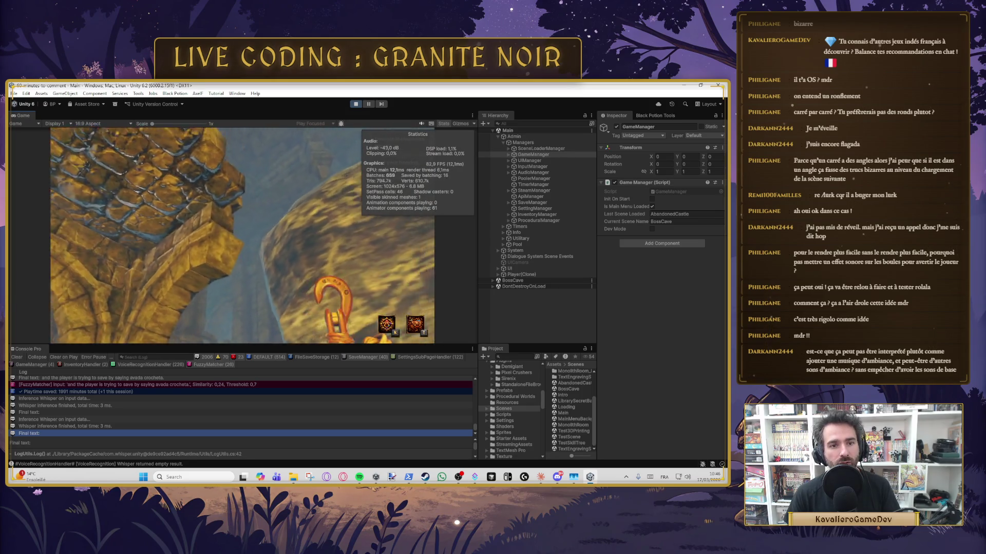
pyautogui.press('Escape')
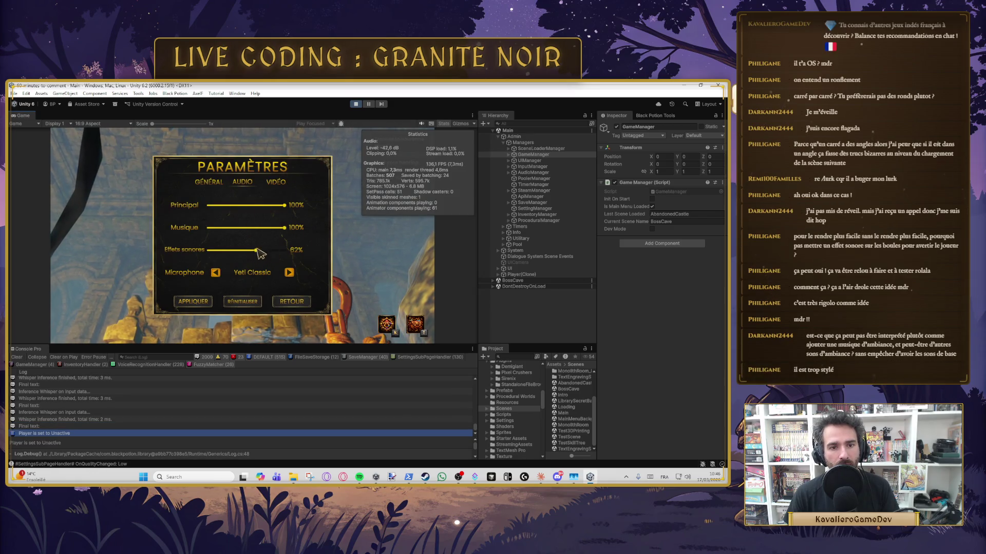
# Close and reopen the PARAMÈTRES panel, returning to gameplay at the cave's metal door.
pyautogui.press('Escape')
pyautogui.press('Escape')
pyautogui.press('Escape')
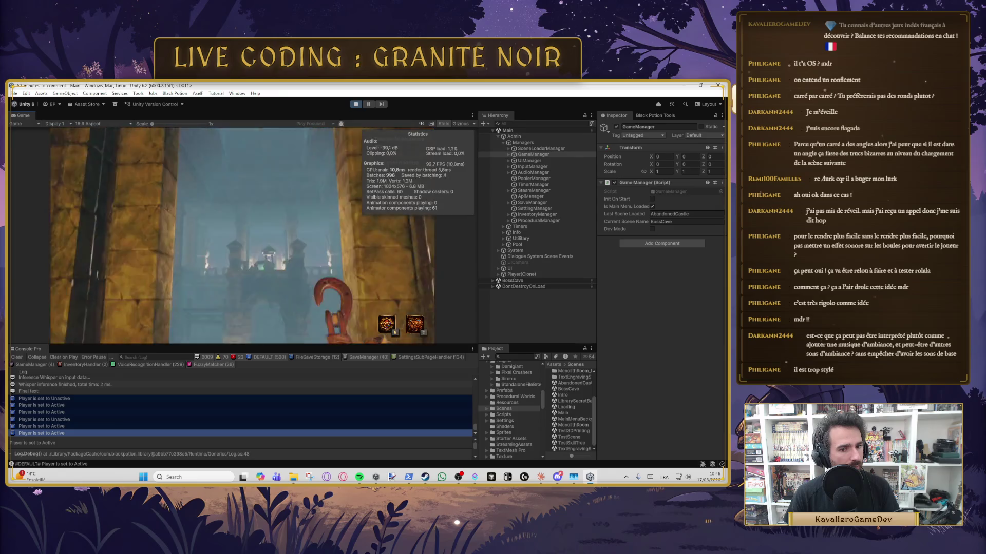
pyautogui.press('Escape')
pyautogui.press('Escape')
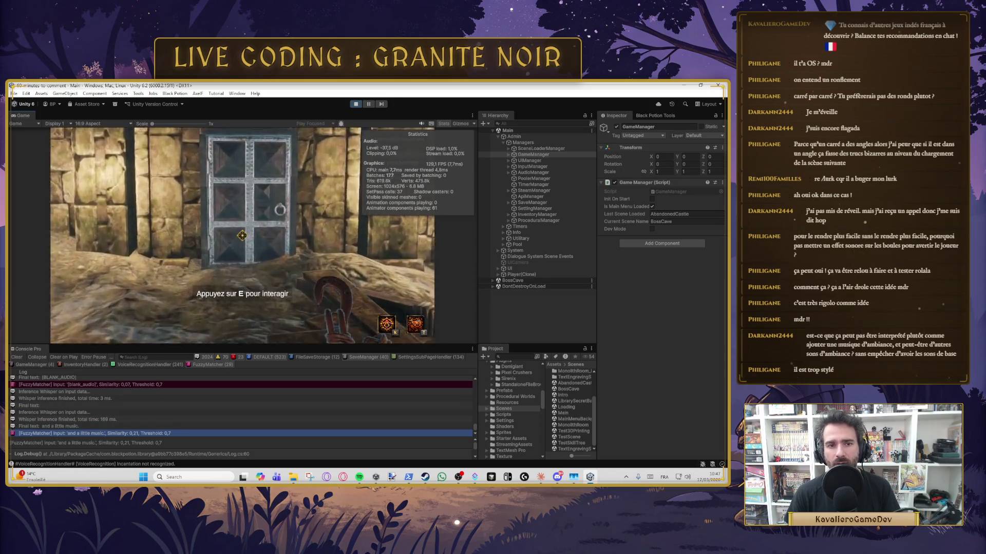
# Open Paramètres from the pause menu, leave it with Retour, and toggle the pause menu.
pyautogui.press('Escape')
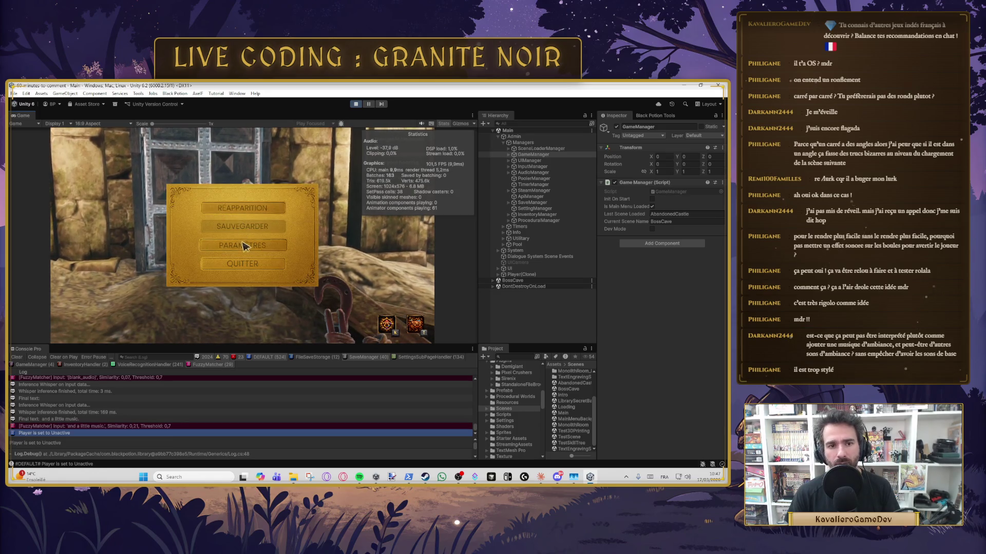
pyautogui.click(245, 246)
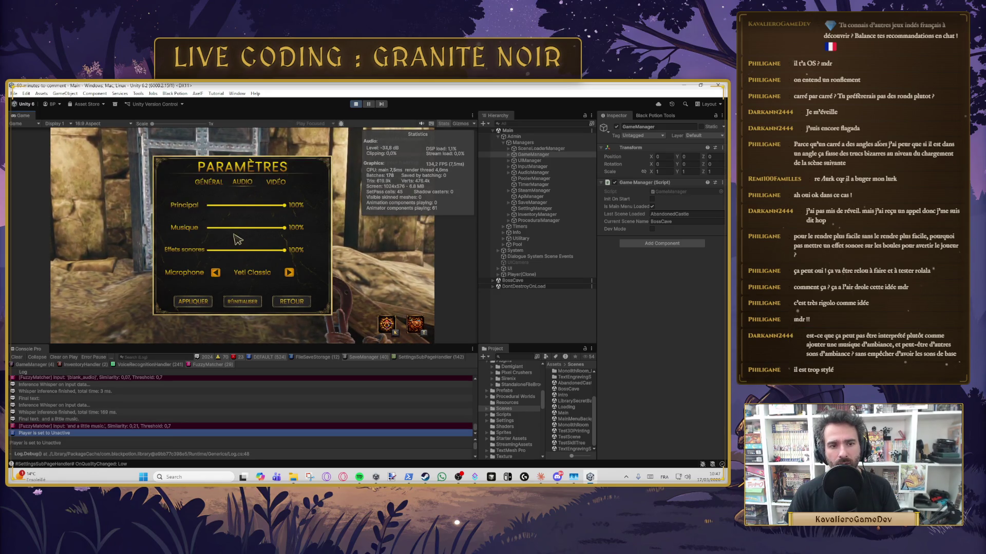
pyautogui.click(292, 302)
pyautogui.press('Escape')
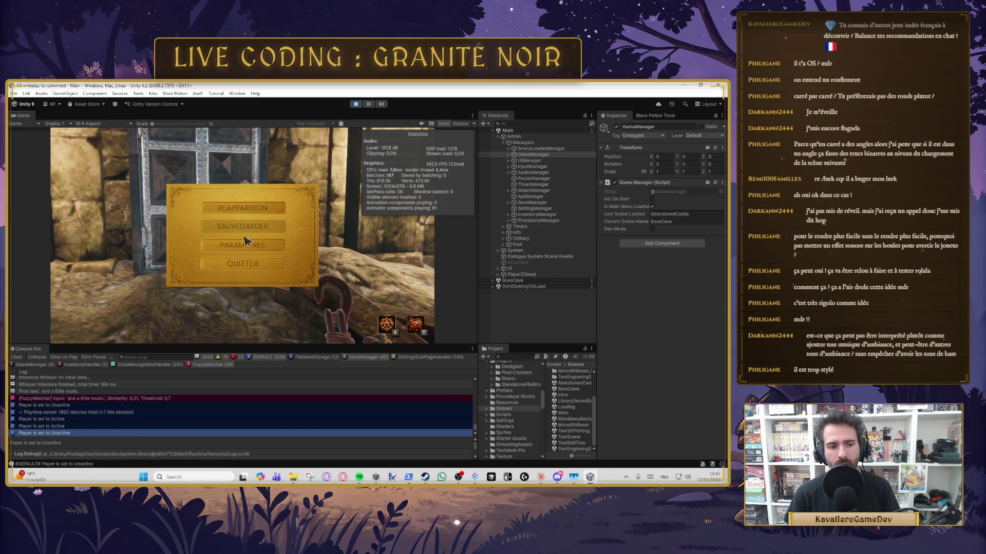
pyautogui.press('Escape')
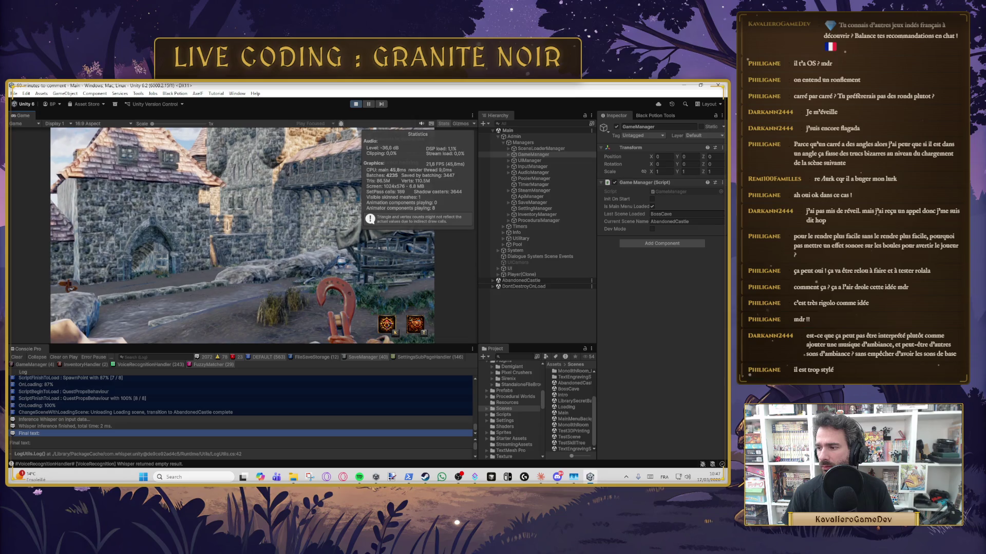
# Pause and resume the castle scene, then walk the player forward toward the village house.
pyautogui.press('Escape')
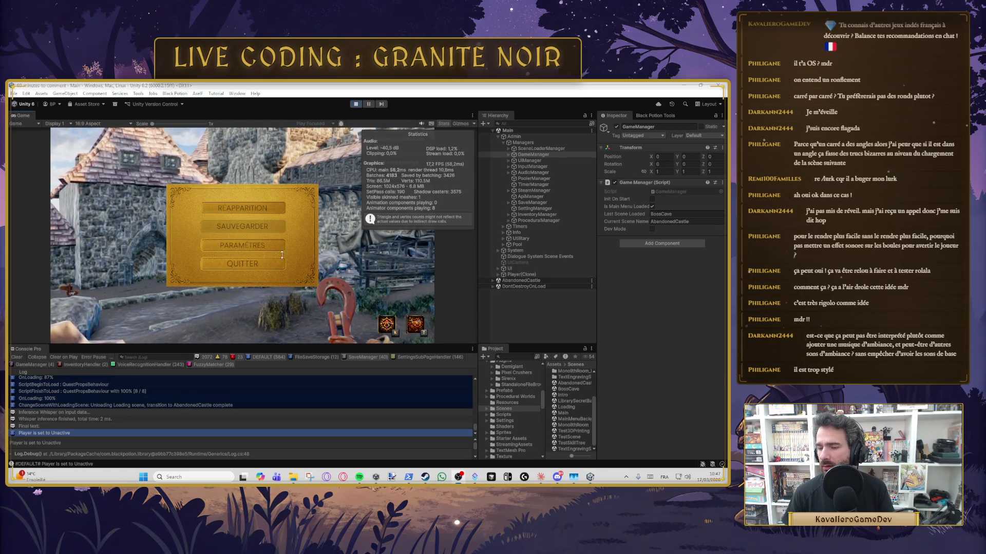
pyautogui.press('Escape')
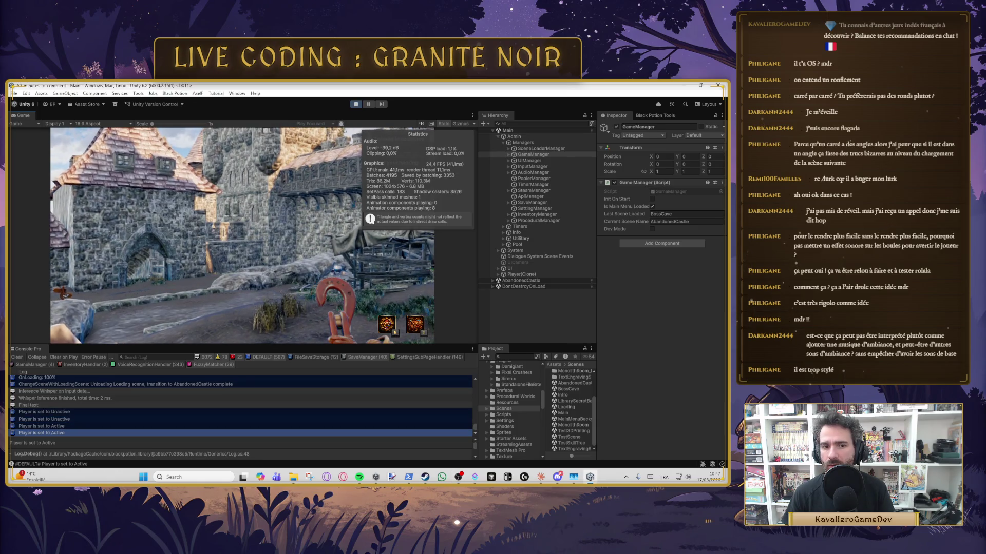
pyautogui.press('w')
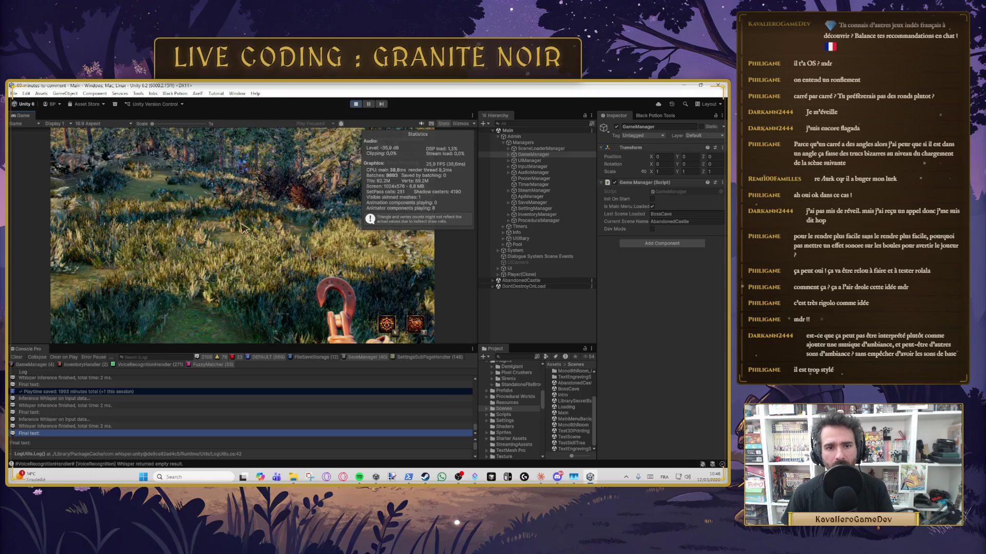
# Bring up the in-game pause menu, then exit Play mode with the Play button.
pyautogui.press('Escape')
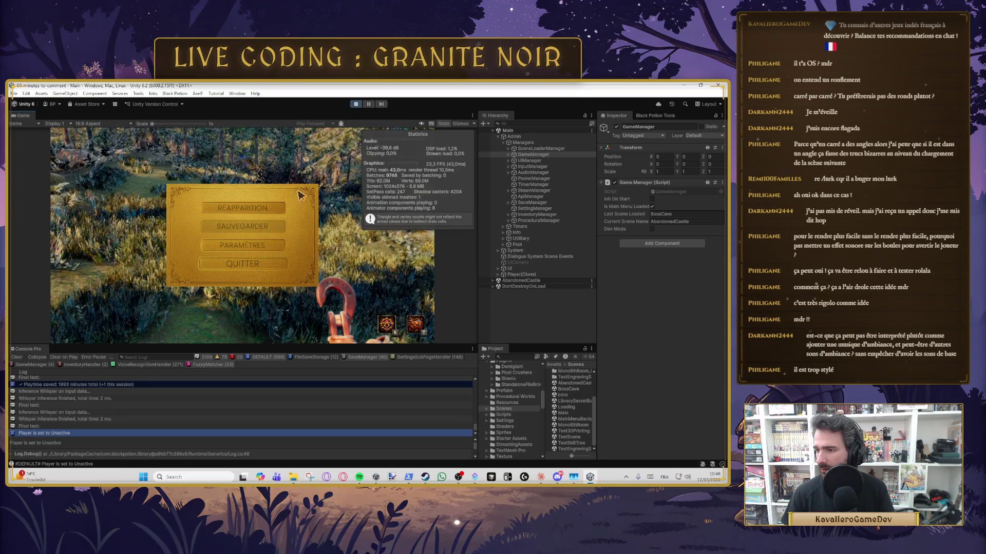
pyautogui.click(355, 105)
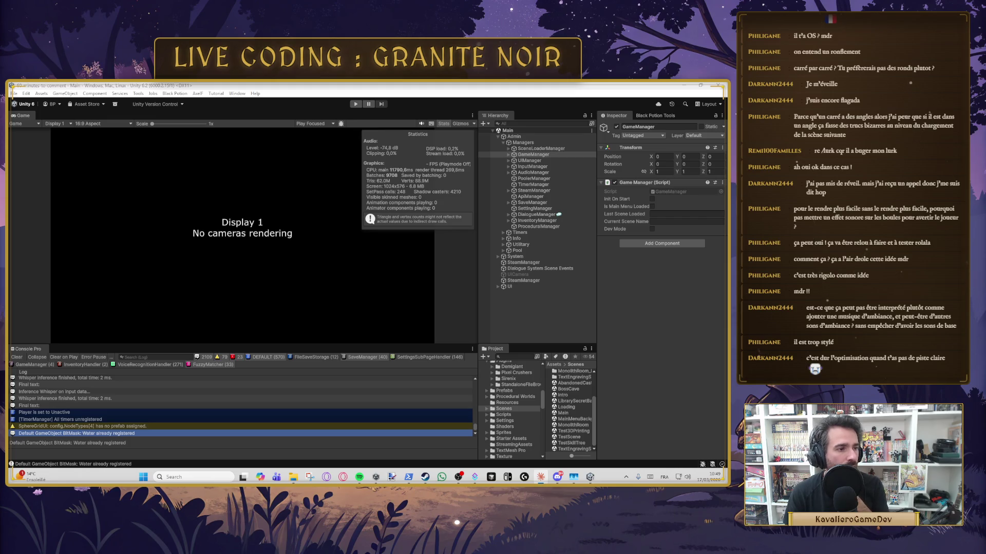
# Open Edit > Project Settings... to show the Graphics settings page.
pyautogui.click(14, 94)
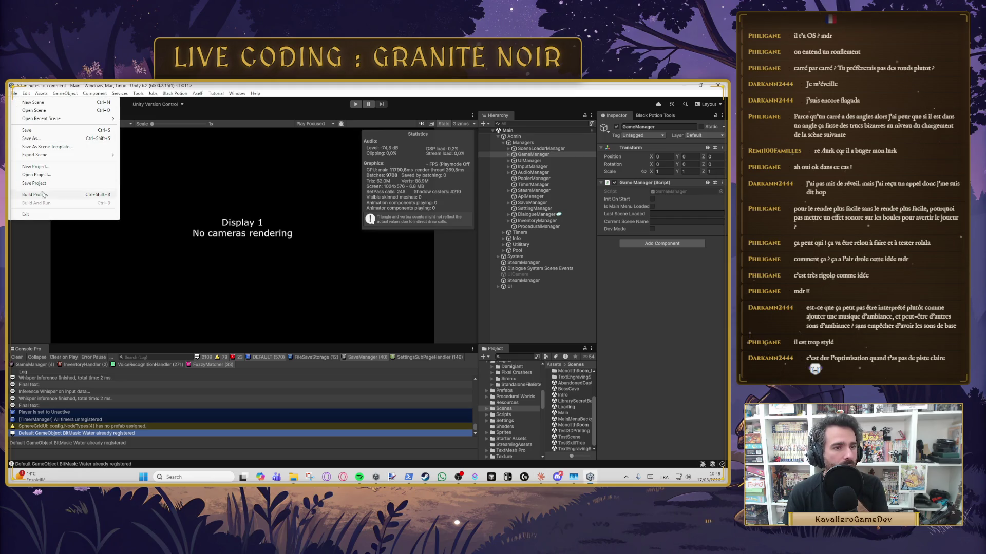
pyautogui.click(26, 94)
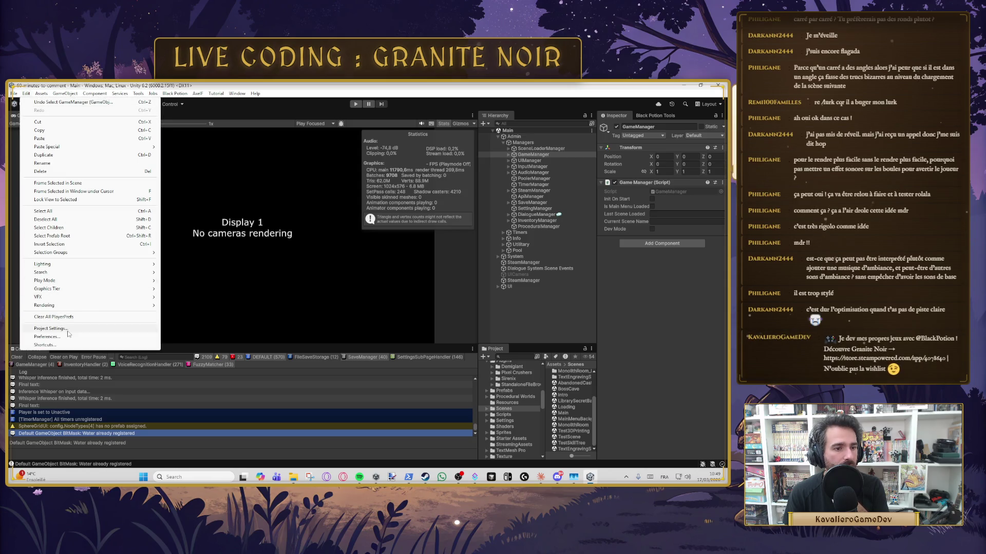
pyautogui.click(80, 329)
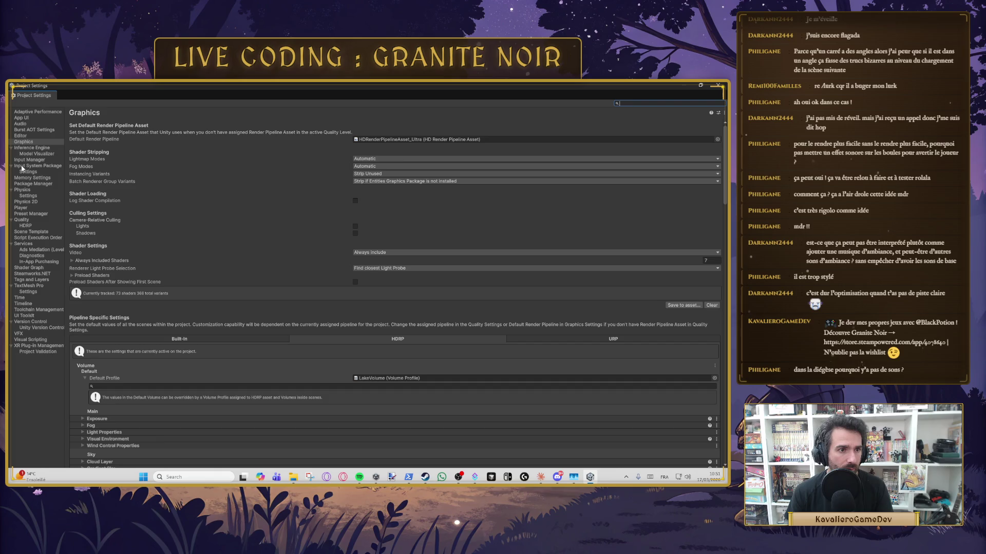
# Show the Quality settings page and enable Mipmap Streaming for the Low level.
pyautogui.click(22, 219)
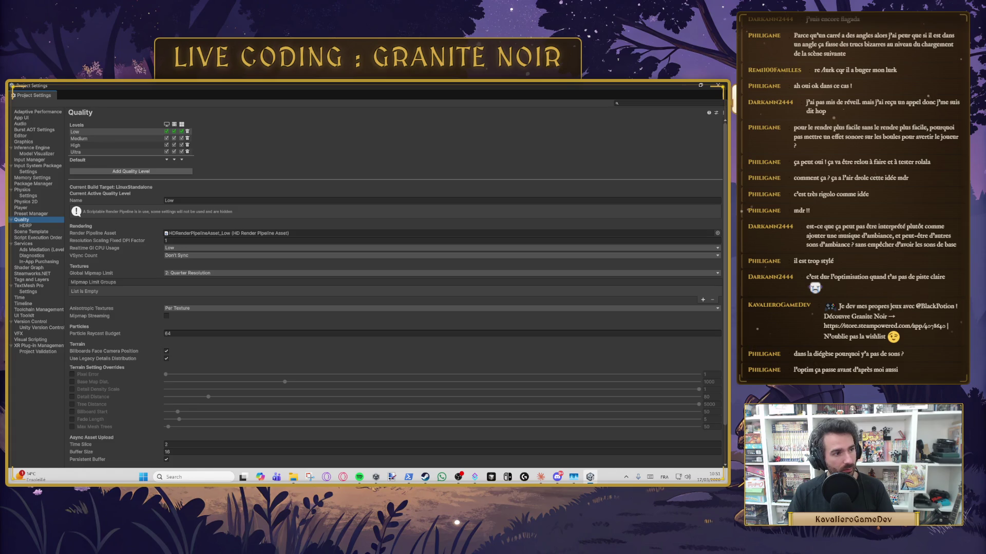
pyautogui.click(166, 316)
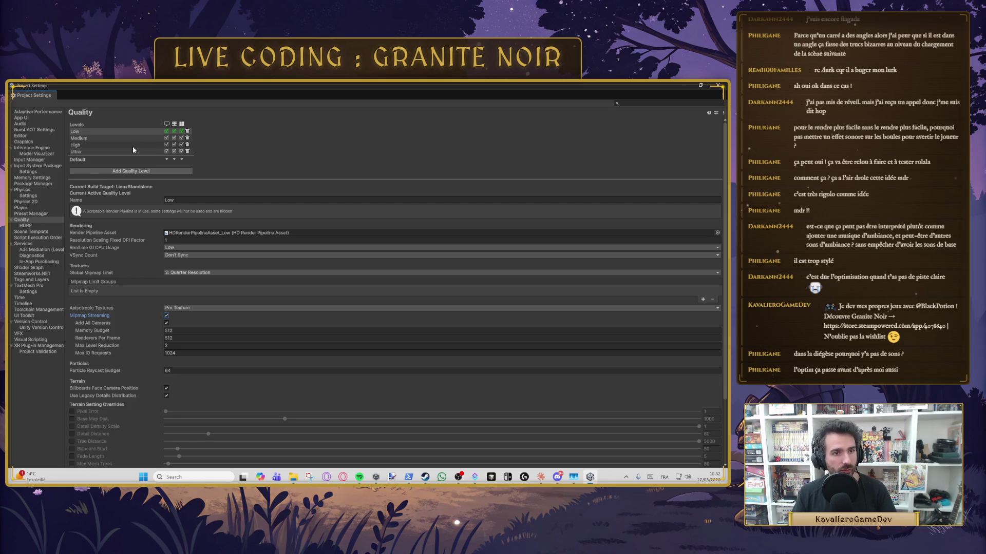
# Enable Mipmap Streaming for the High and Ultra quality levels.
pyautogui.click(103, 139)
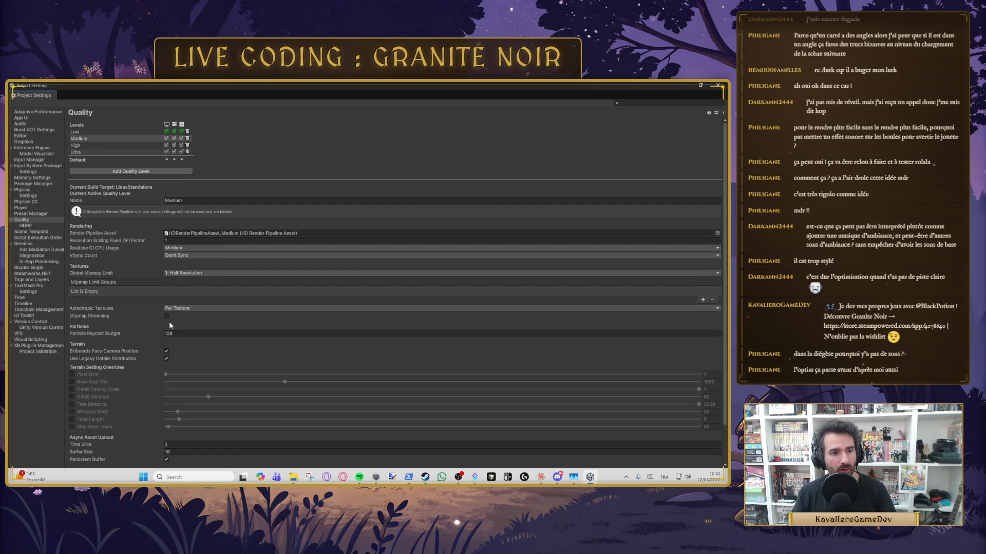
pyautogui.click(129, 145)
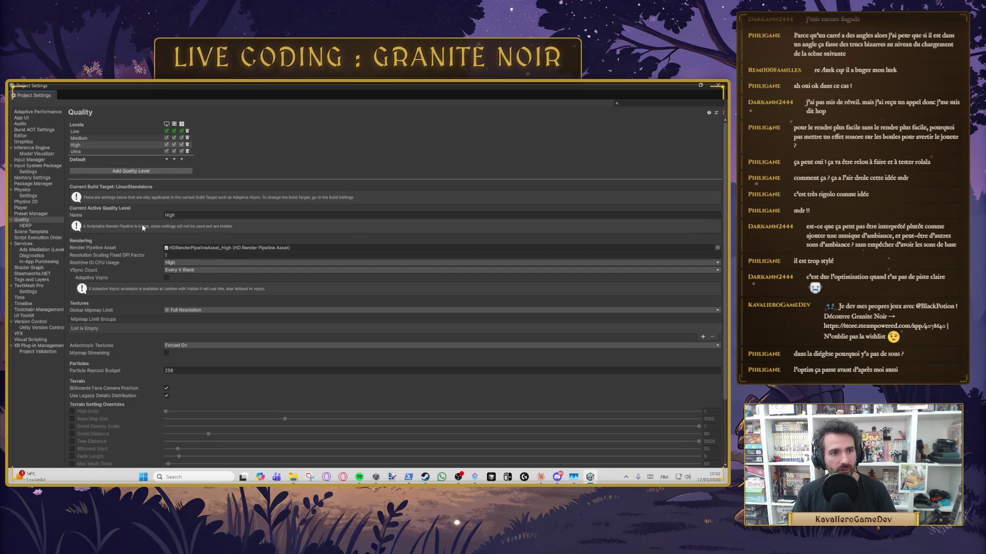
pyautogui.click(167, 353)
pyautogui.click(127, 152)
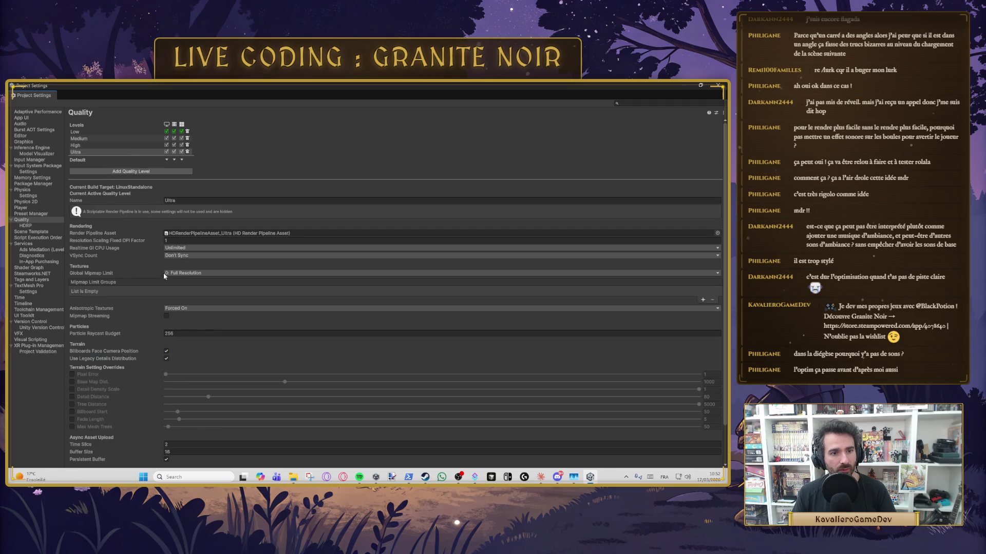
pyautogui.click(166, 316)
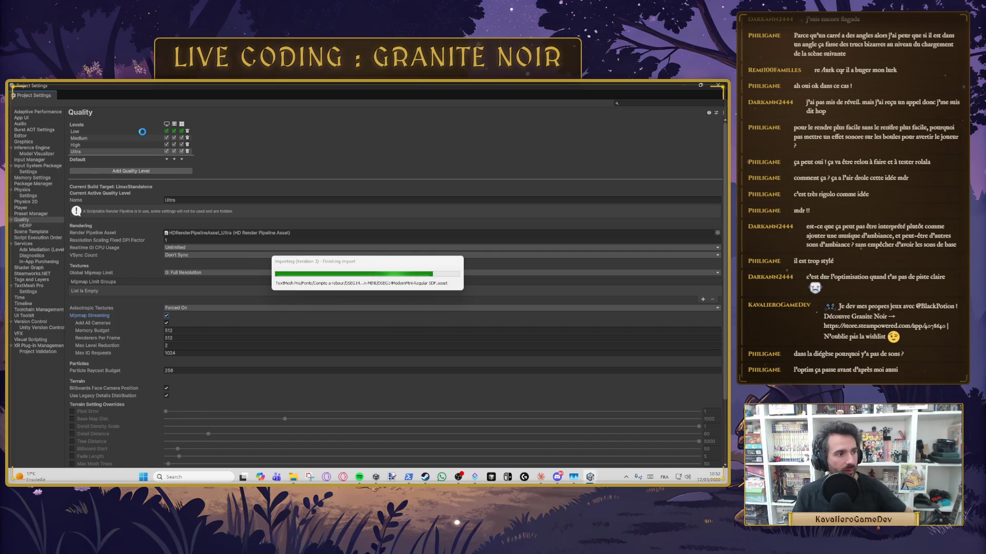
# Review the Low and Ultra streaming settings, including the 1024 Max IO Requests value.
pyautogui.click(143, 132)
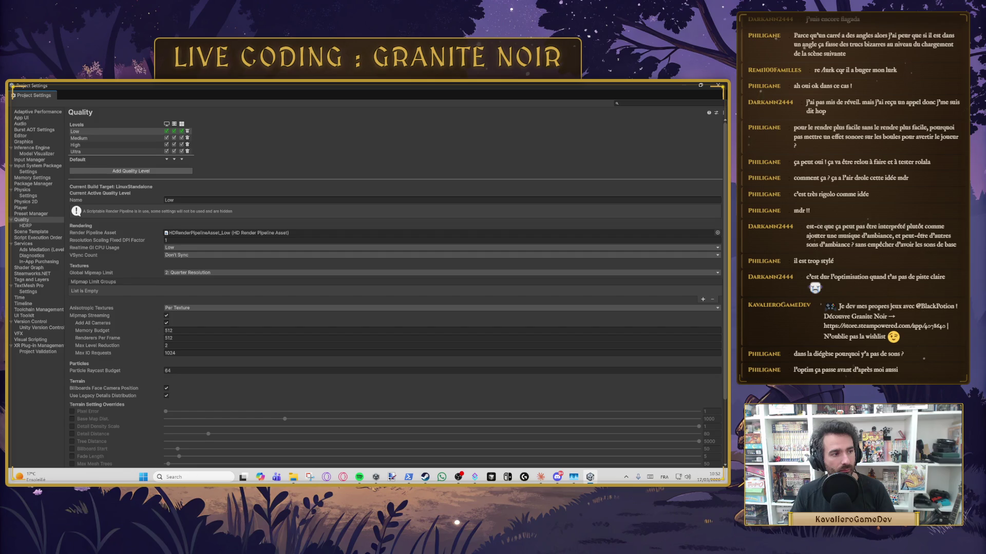
pyautogui.hotkey('shift', 'Tab')
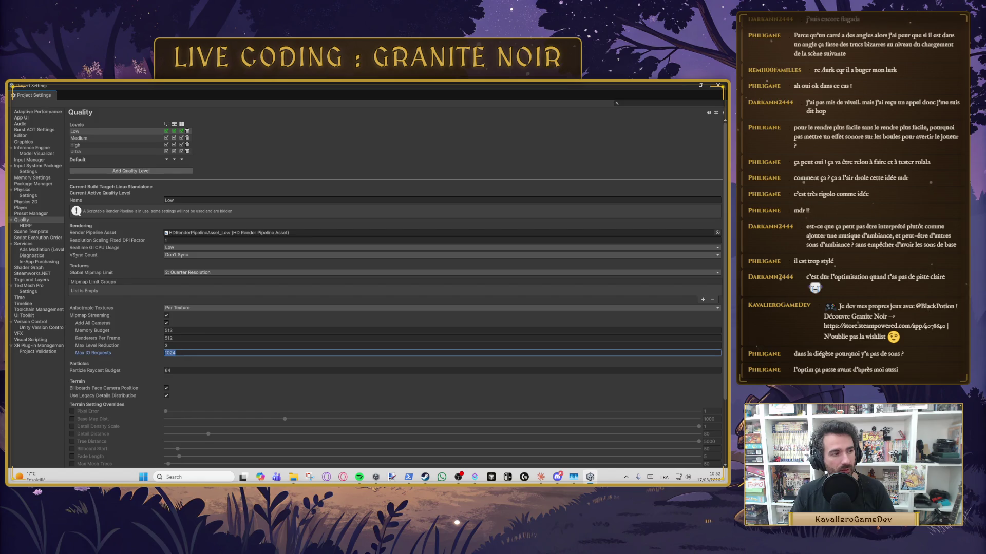
pyautogui.click(91, 153)
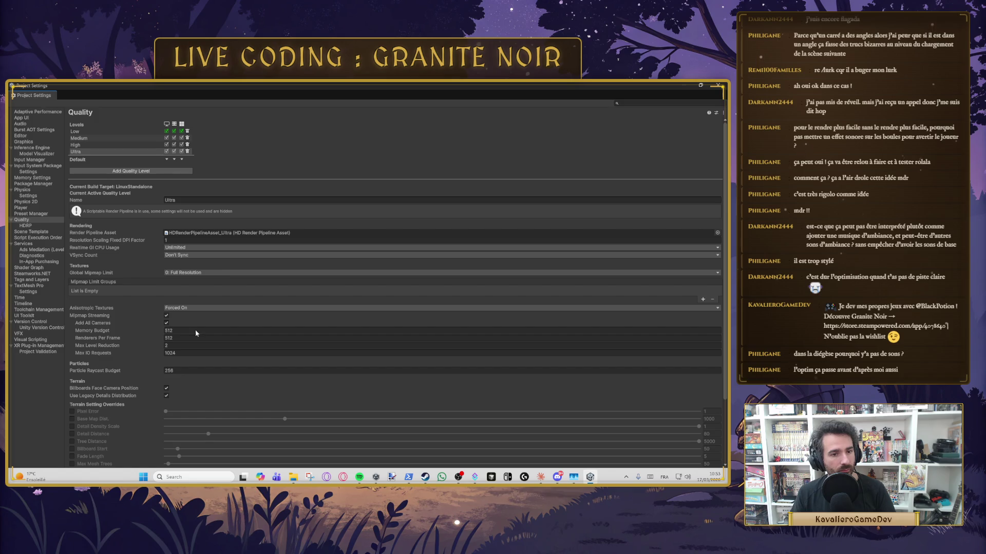
pyautogui.click(140, 131)
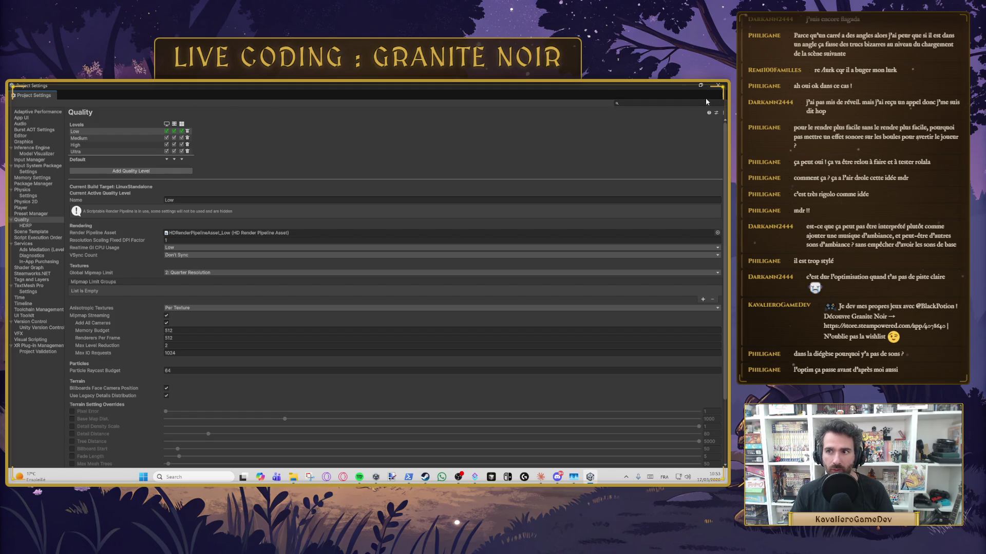
# Close Project Settings, enter Play mode and start the game from the intro screen.
pyautogui.moveTo(129, 84); pyautogui.dragTo(136, 130)
pyautogui.click(715, 124)
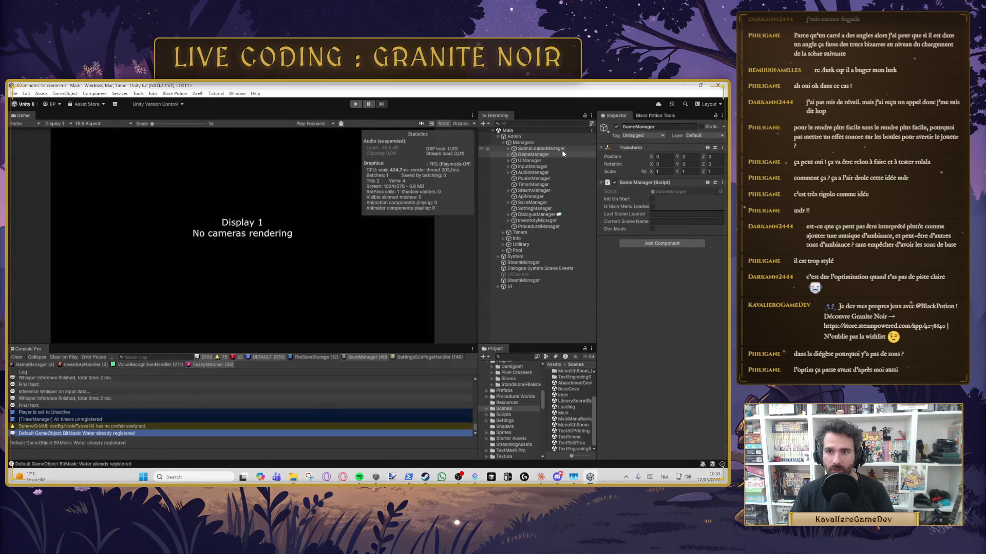
pyautogui.click(354, 105)
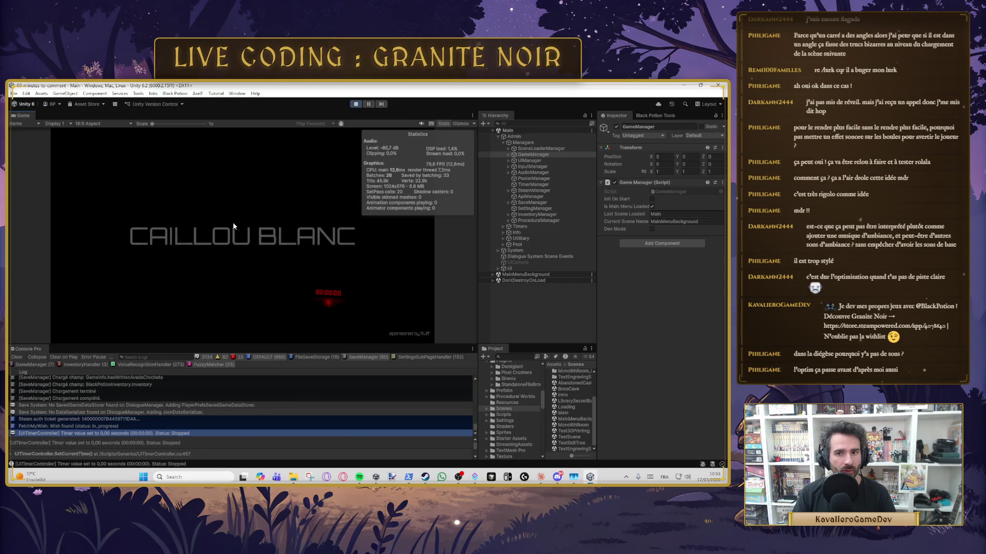
pyautogui.click(242, 237)
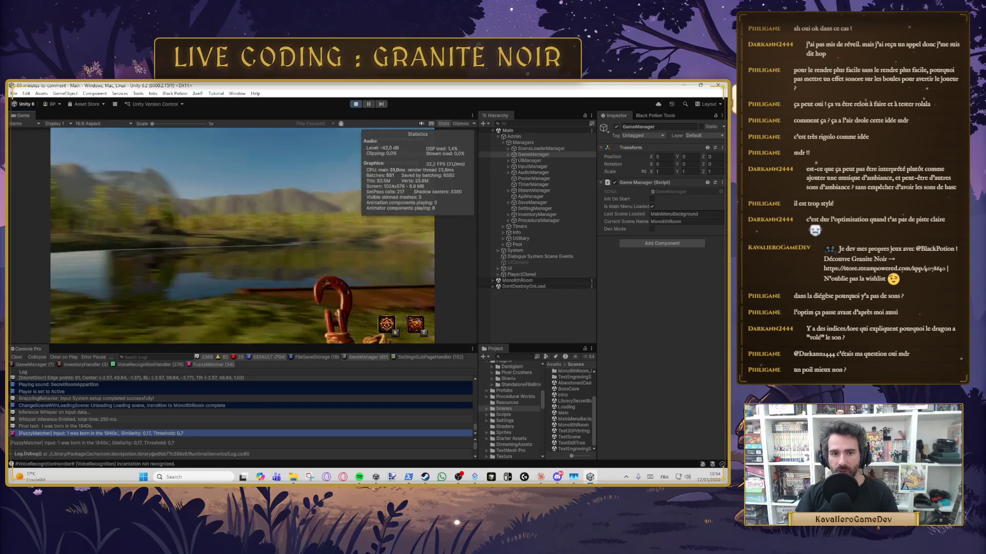
# Raise in-game graphics quality from Basse to Moyenne, then walk the player into the forest.
pyautogui.press('Escape')
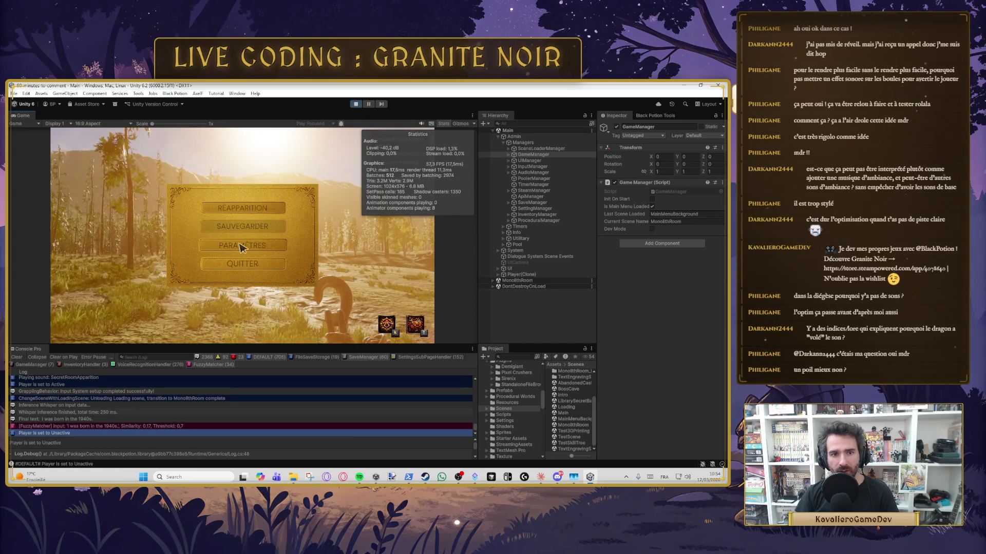
pyautogui.click(289, 206)
pyautogui.press('Escape')
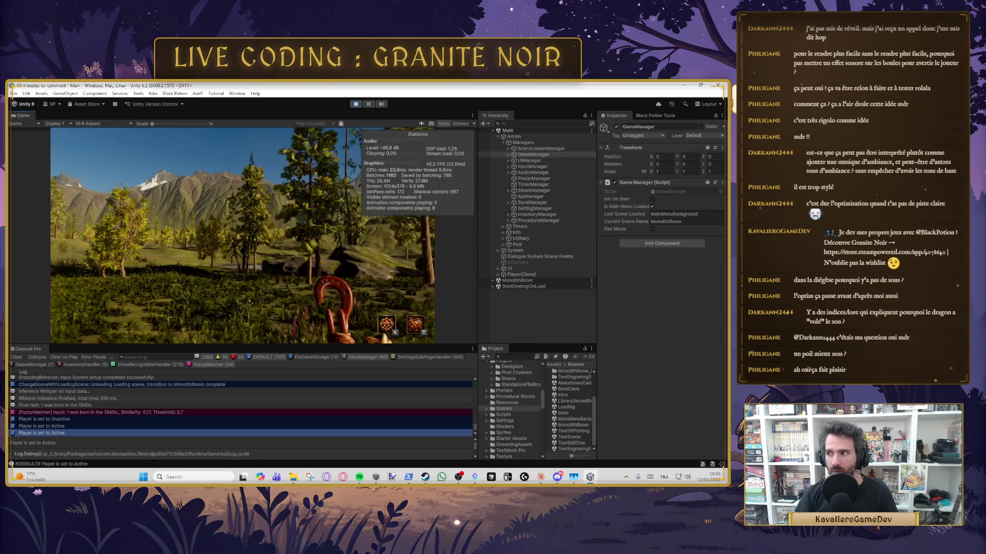
pyautogui.press('w')
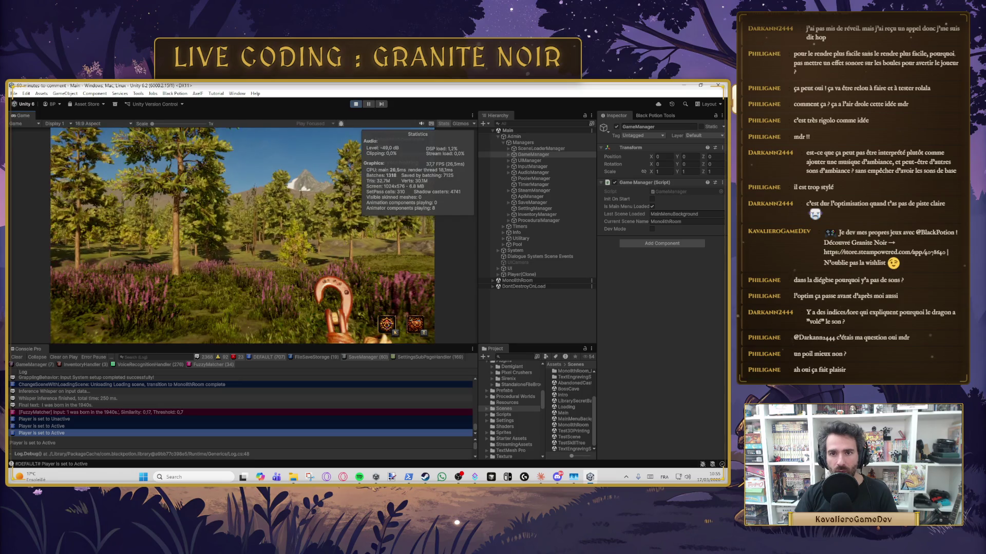
pyautogui.press('Escape')
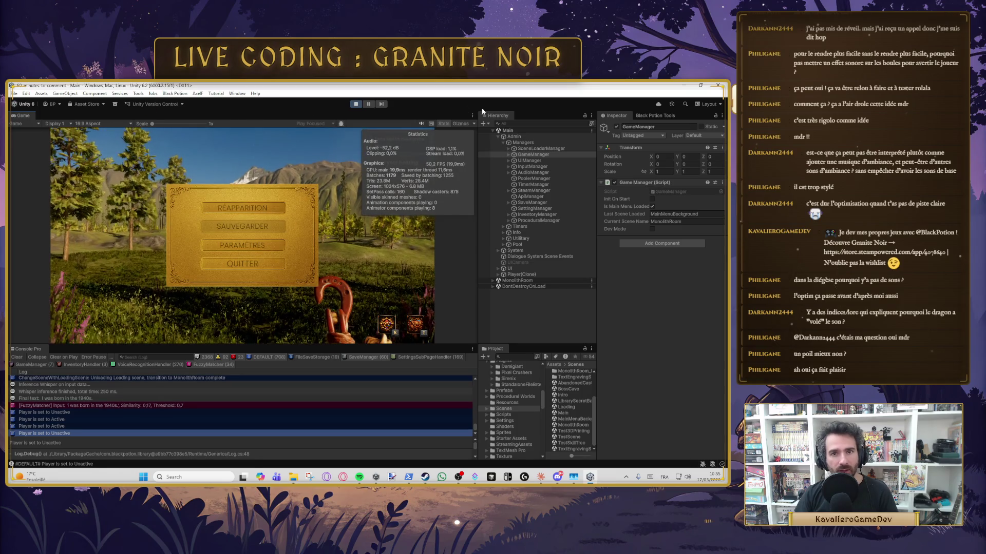
# Add a Scene view tab beside the Game view from the tab menu.
pyautogui.click(473, 116)
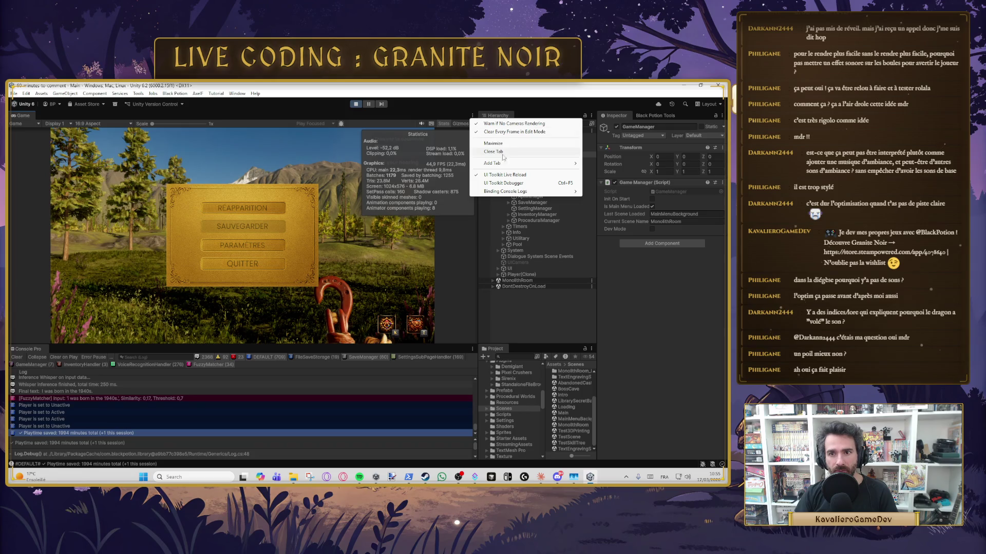
pyautogui.moveTo(499, 163)
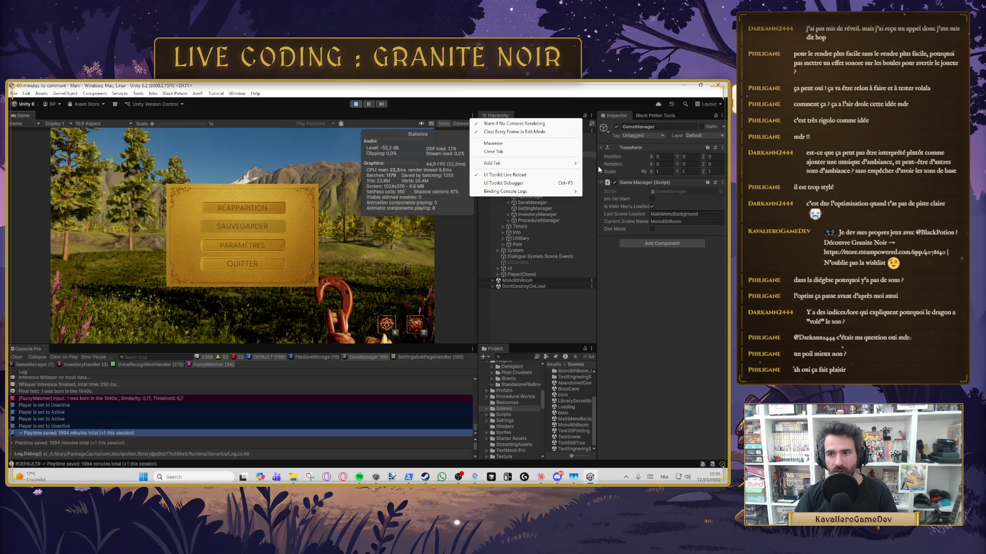
pyautogui.click(600, 163)
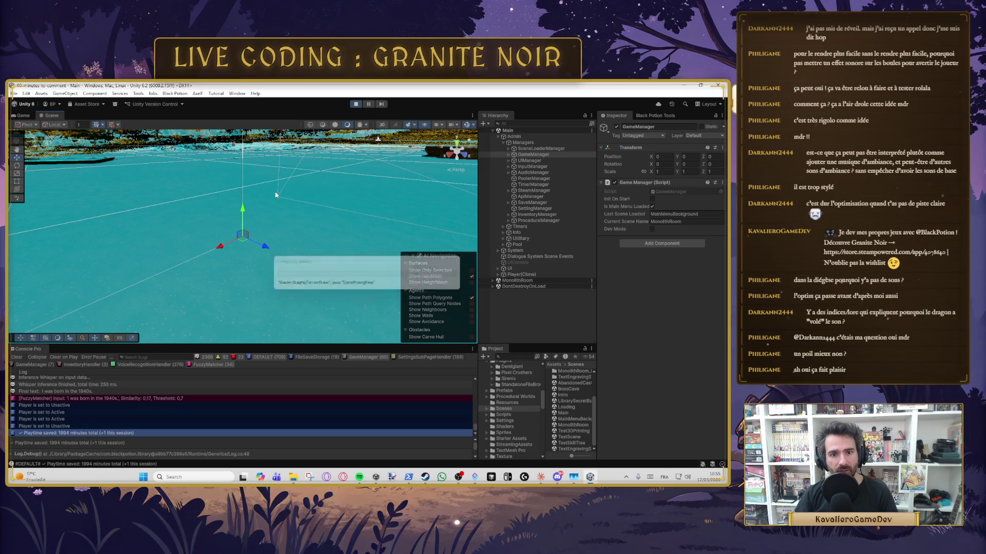
# Orbit the Scene view, toggle the in-game pause menu, and stop the running game.
pyautogui.moveTo(280, 211); pyautogui.dragTo(79, 119)
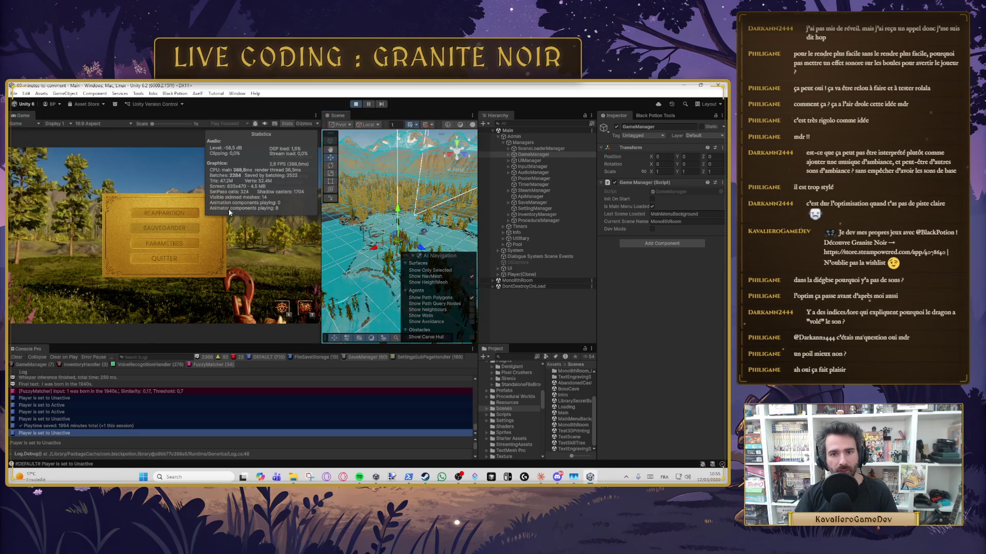
pyautogui.press('Escape')
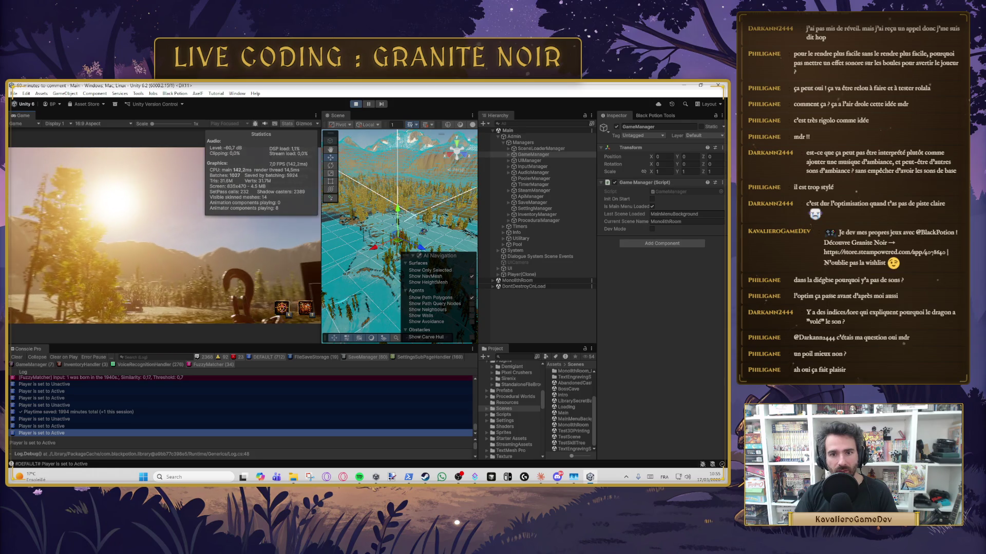
pyautogui.press('Escape')
pyautogui.click(357, 106)
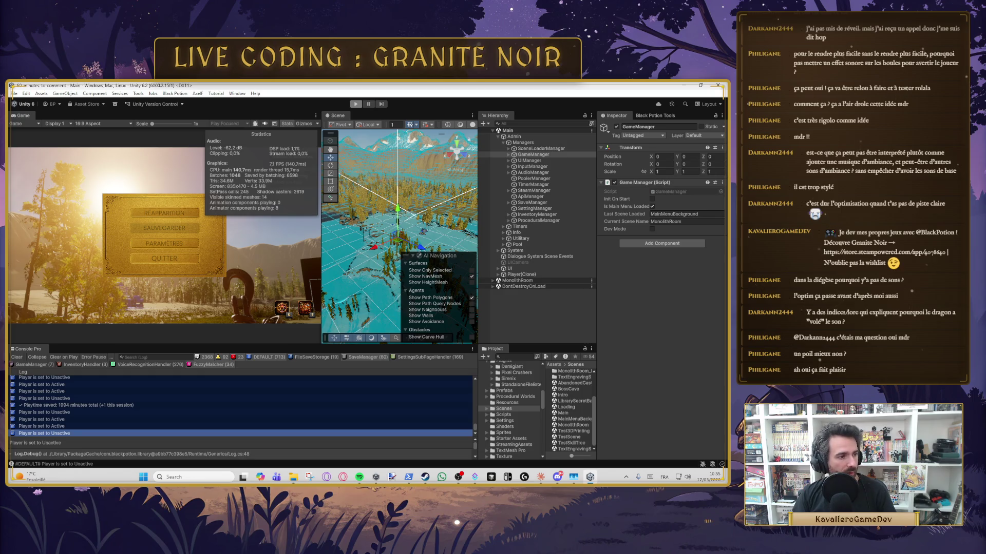
# Switch to another window, return to Unity, and leave Play mode with Ctrl+P.
pyautogui.hotkey('alt', 'Tab')
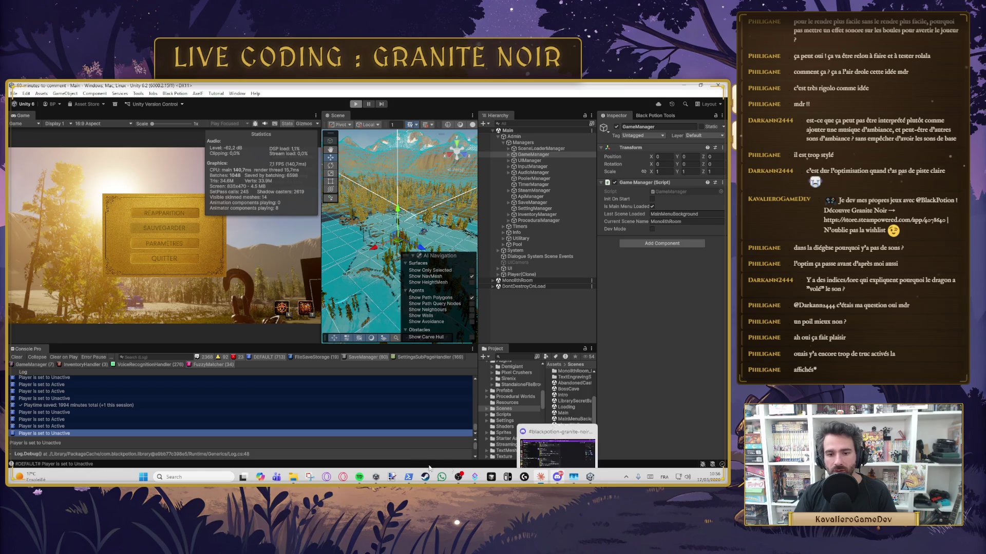
pyautogui.moveTo(408, 477)
pyautogui.click(346, 436)
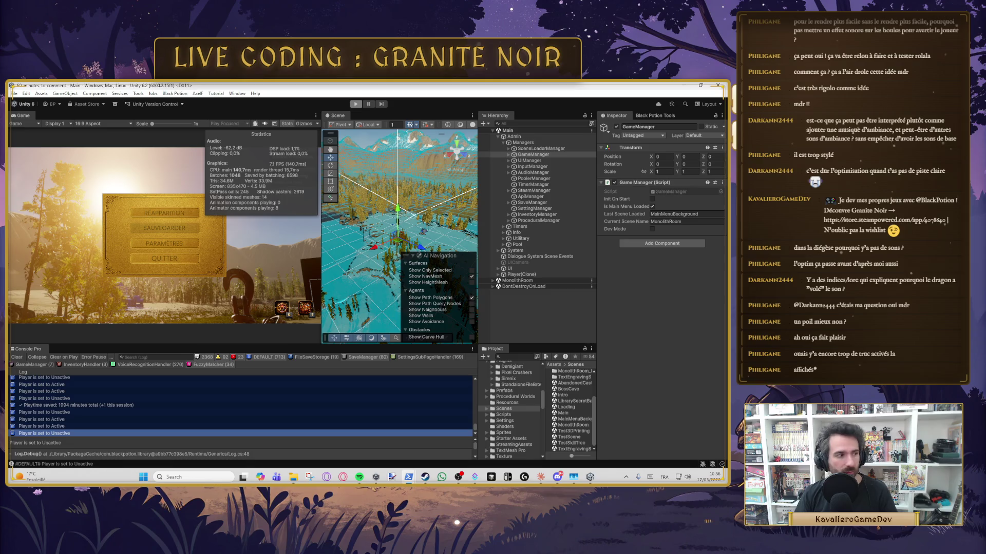
pyautogui.hotkey('ctrl', 'p')
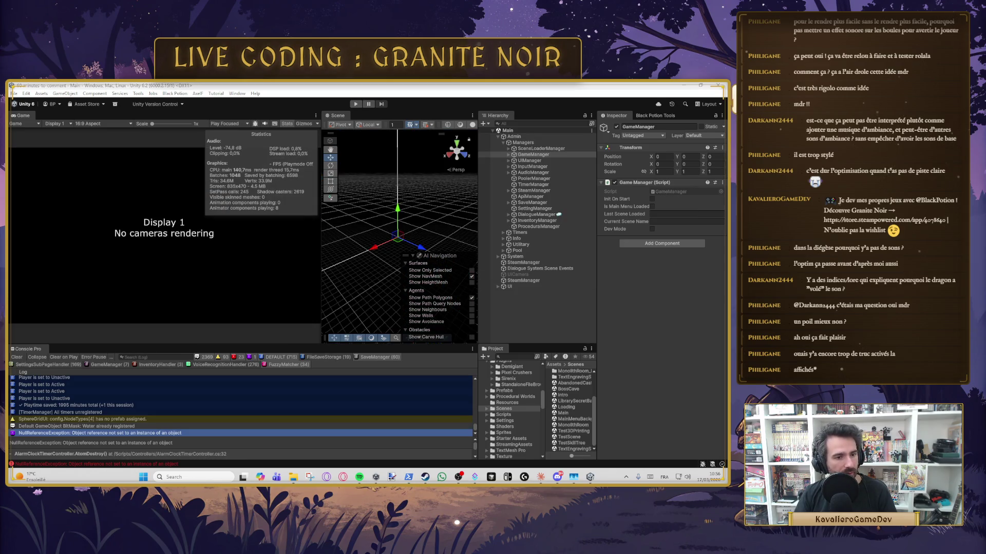
# Enter the BlackPotion\Repos Git\60-minutes-to-comment folder and run git status.
pyautogui.write('cd')
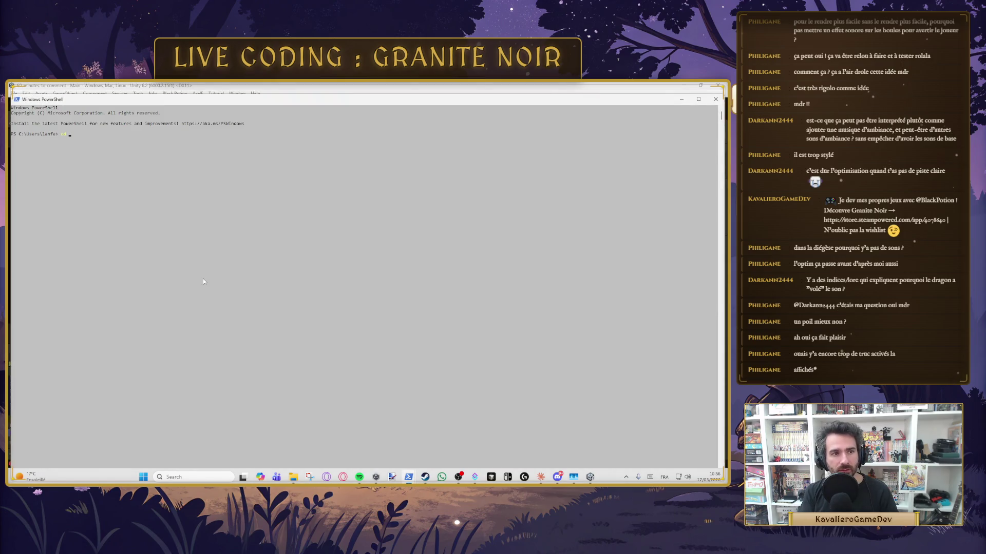
pyautogui.press('BackSpace')
pyautogui.press('BackSpace')
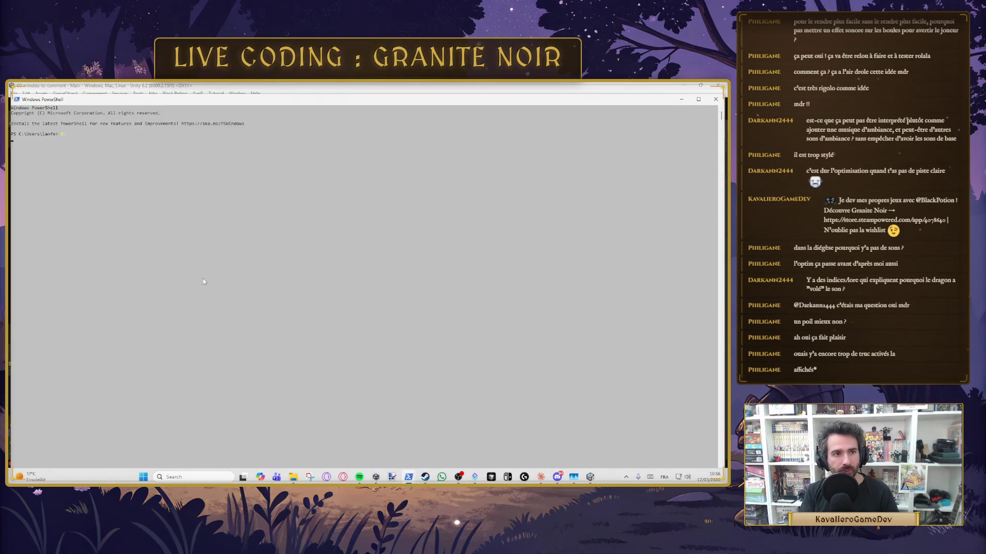
pyautogui.press('Tab')
pyautogui.press('Tab')
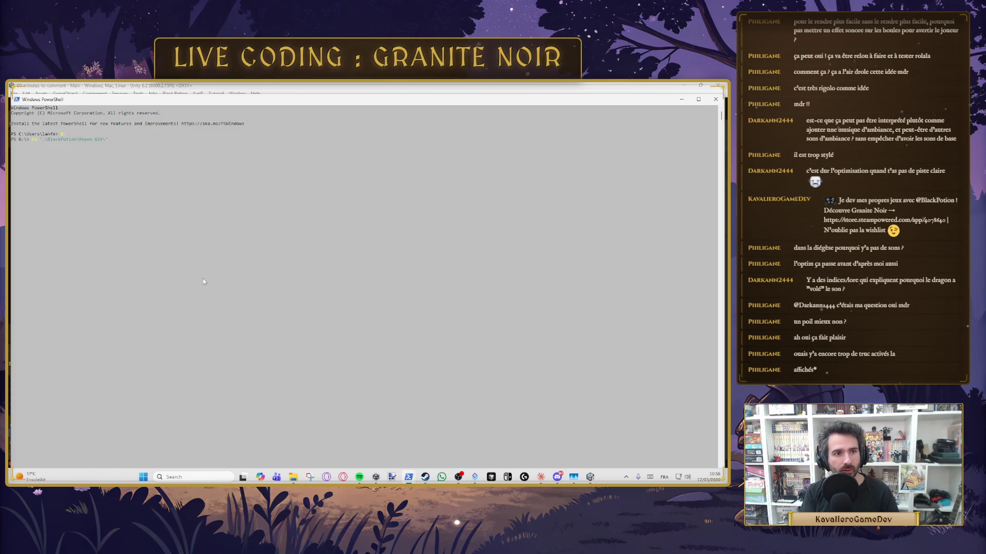
pyautogui.press('Tab')
pyautogui.press('Return')
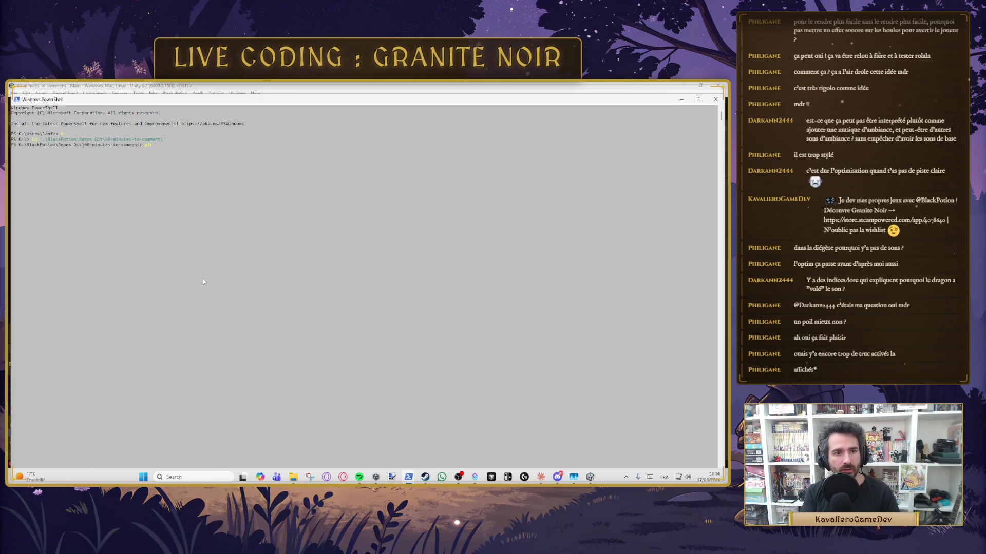
pyautogui.write(' status')
pyautogui.press('Return')
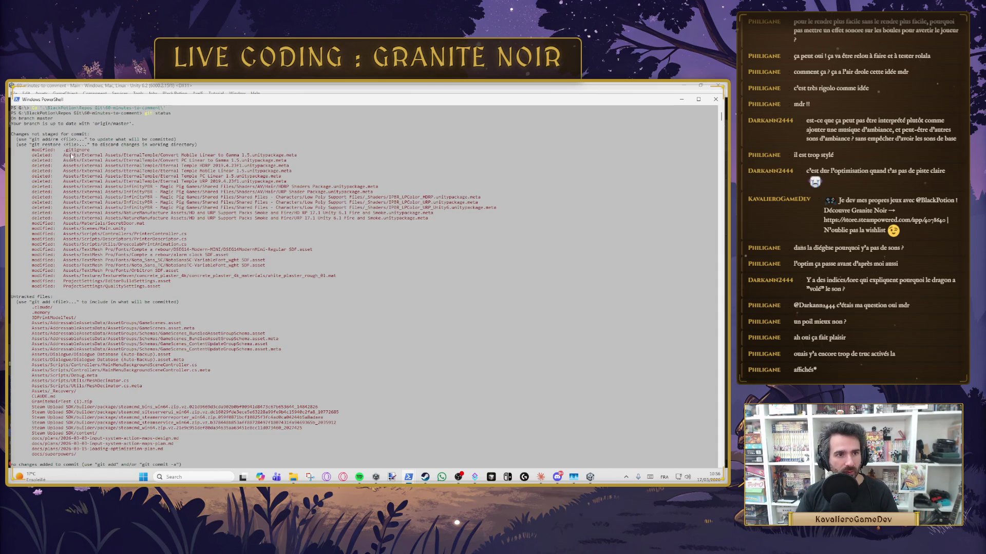
# Copy the .gitignore name into a git command, edit it, and run it to show the diff.
pyautogui.moveTo(64, 150); pyautogui.dragTo(94, 150)
pyautogui.hotkey('ctrl', 'c')
pyautogui.write('git add')
pyautogui.hotkey('ctrl', 'v')
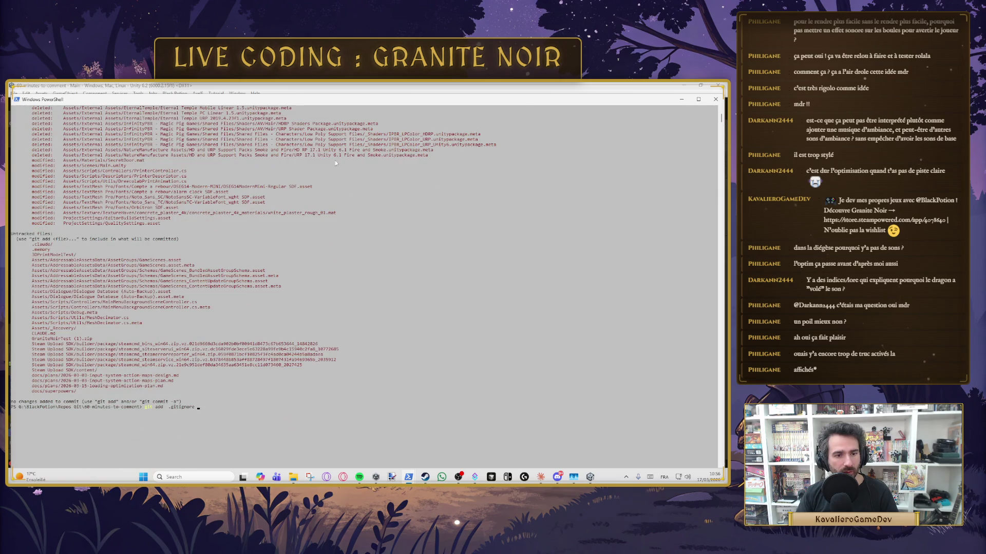
pyautogui.click(698, 99)
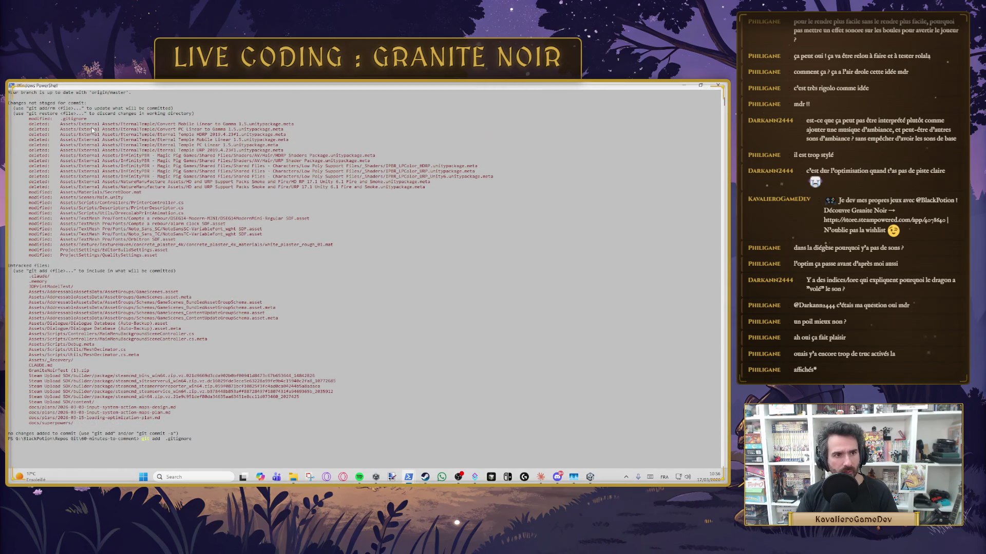
pyautogui.press('BackSpace')
pyautogui.press('BackSpace')
pyautogui.press('BackSpace')
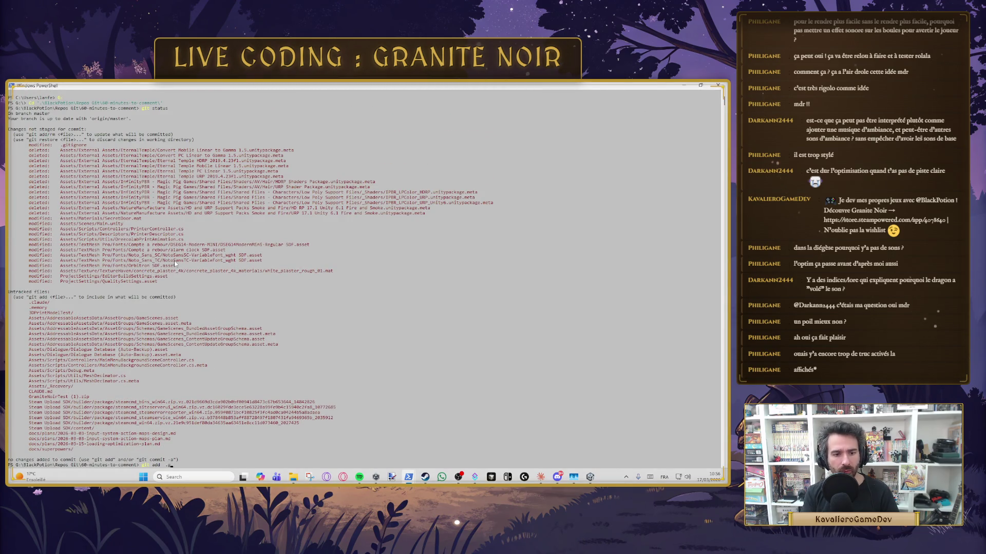
pyautogui.write('iff')
pyautogui.press('Return')
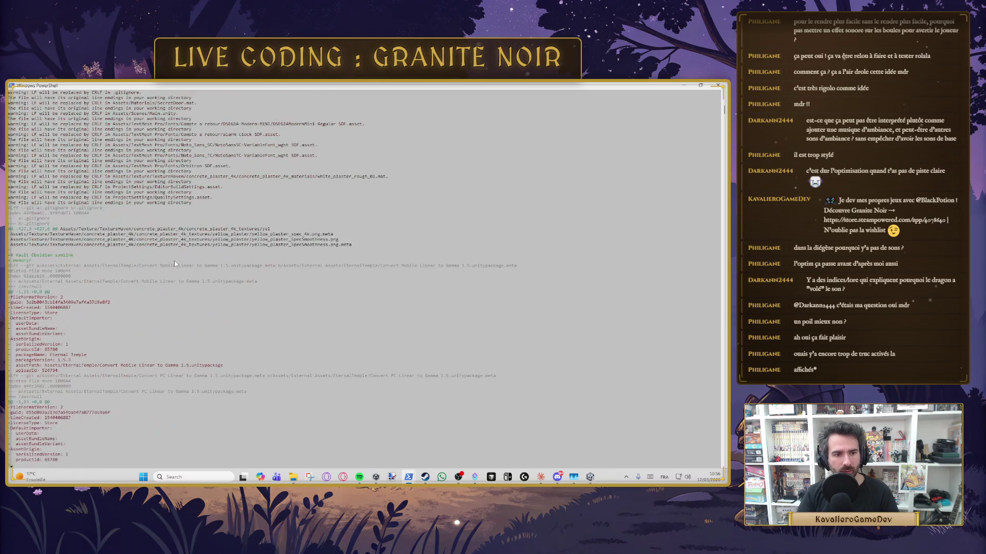
# Scroll through the diff, quit the pager, and submit the misspelled 'git sts' command.
pyautogui.scroll(-10, 174, 264)
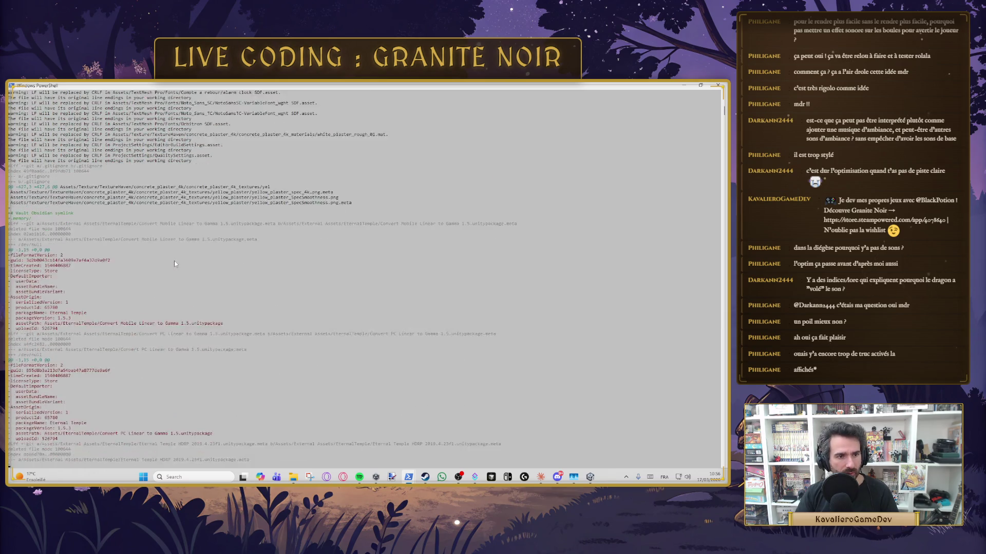
pyautogui.scroll(2, 174, 264)
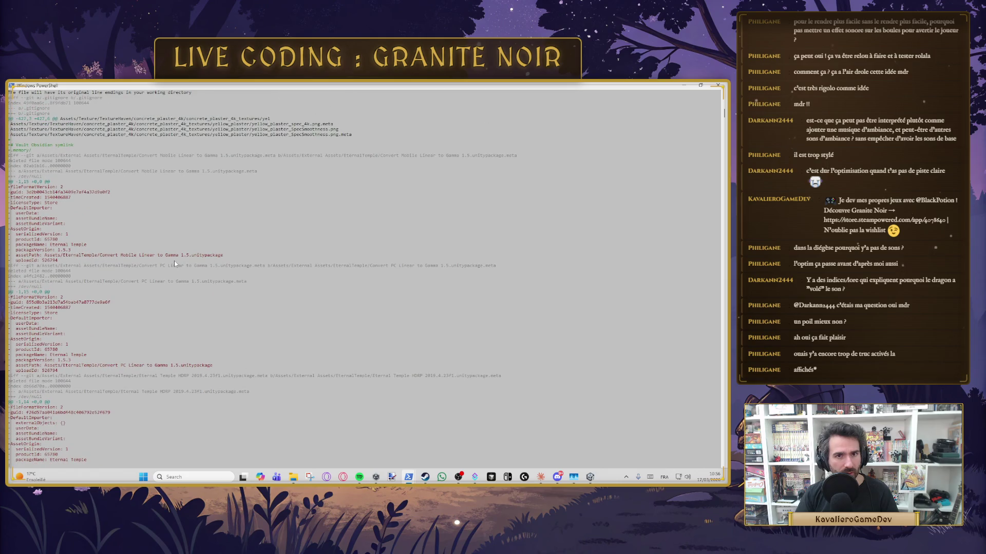
pyautogui.scroll(2, 174, 264)
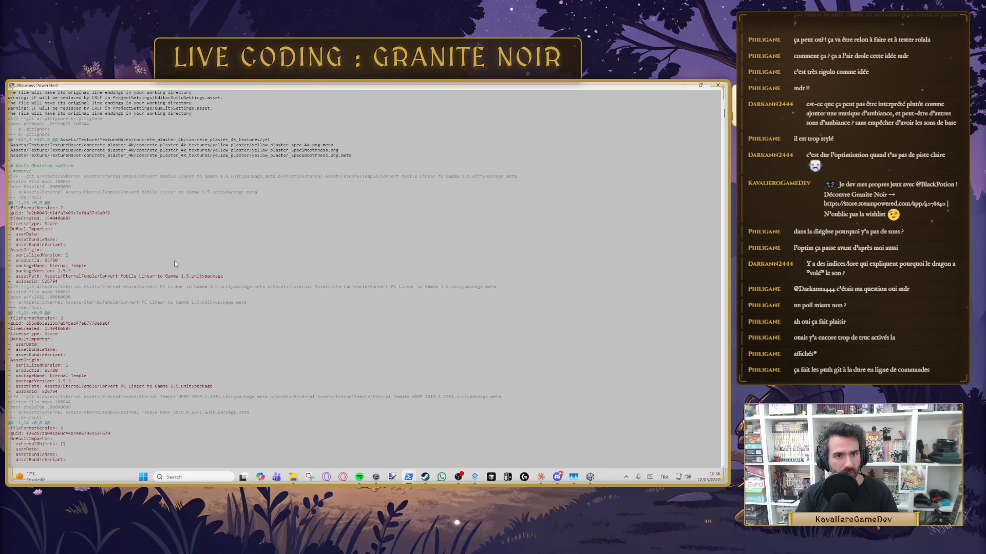
pyautogui.write('q')
pyautogui.write('git st')
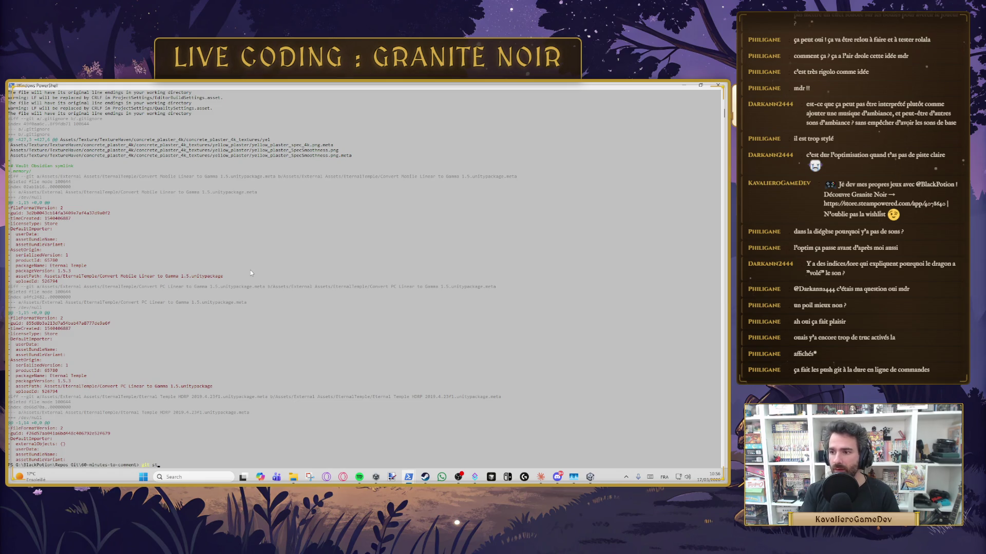
pyautogui.write('s')
pyautogui.press('Return')
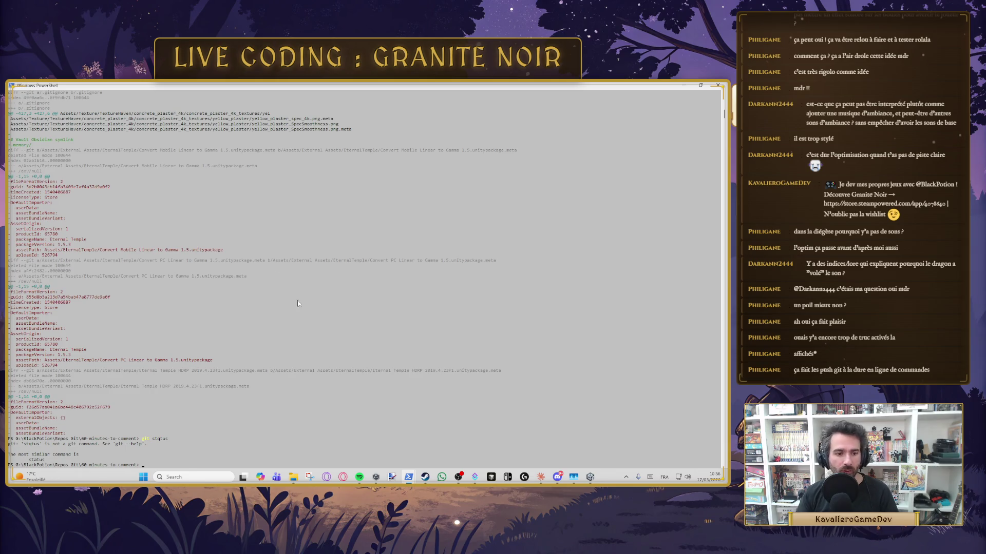
# Re-run git status and start a git add command.
pyautogui.write('git status')
pyautogui.press('Return')
pyautogui.write('git ')
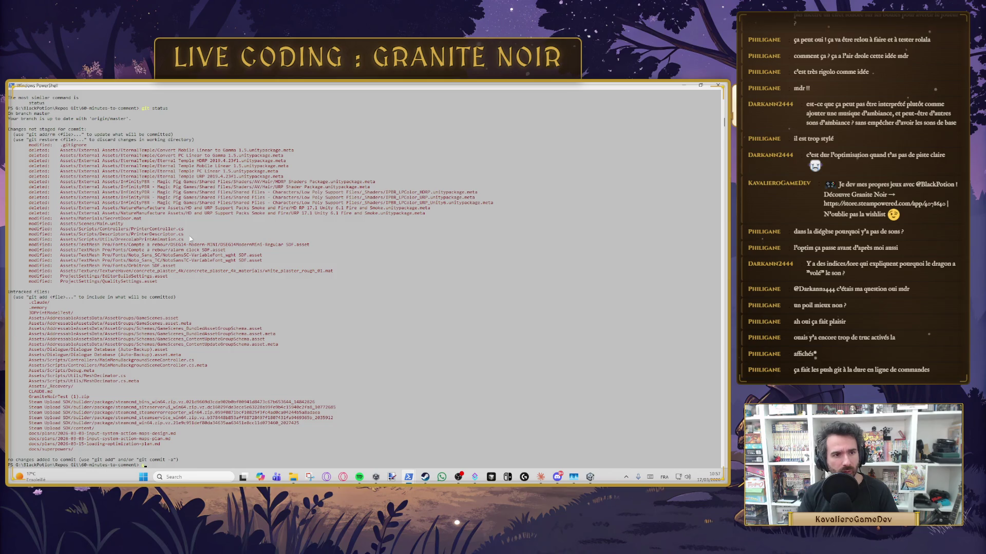
pyautogui.write('add')
pyautogui.moveTo(60, 224); pyautogui.dragTo(107, 230)
pyautogui.click(80, 225)
pyautogui.click(97, 235)
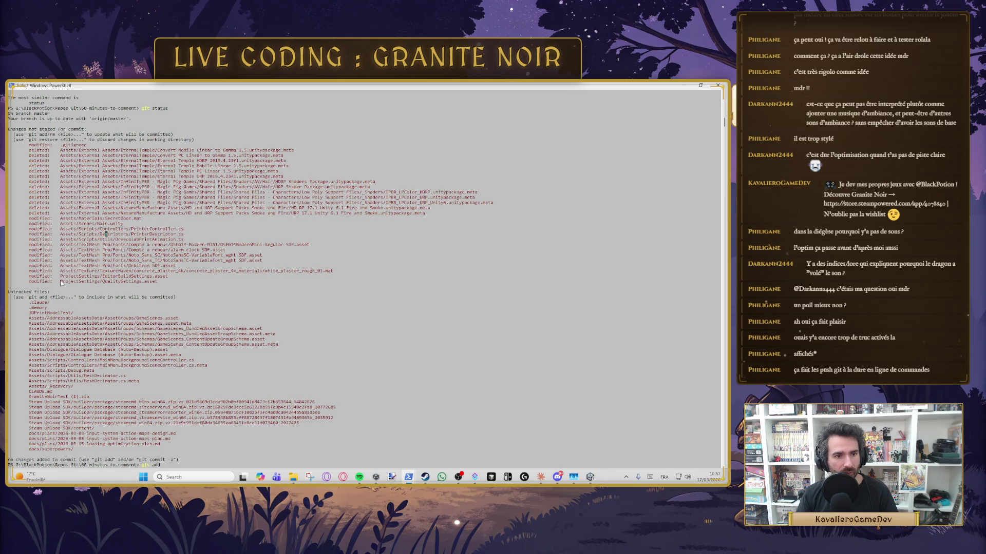
# Paste the QualitySettings.asset and EditorBuildSettings.asset paths into git add and run it.
pyautogui.moveTo(61, 282); pyautogui.dragTo(163, 283)
pyautogui.rightClick(88, 278)
pyautogui.rightClick(87, 278)
pyautogui.moveTo(61, 277); pyautogui.dragTo(168, 277)
pyautogui.rightClick(168, 277)
pyautogui.rightClick(223, 272)
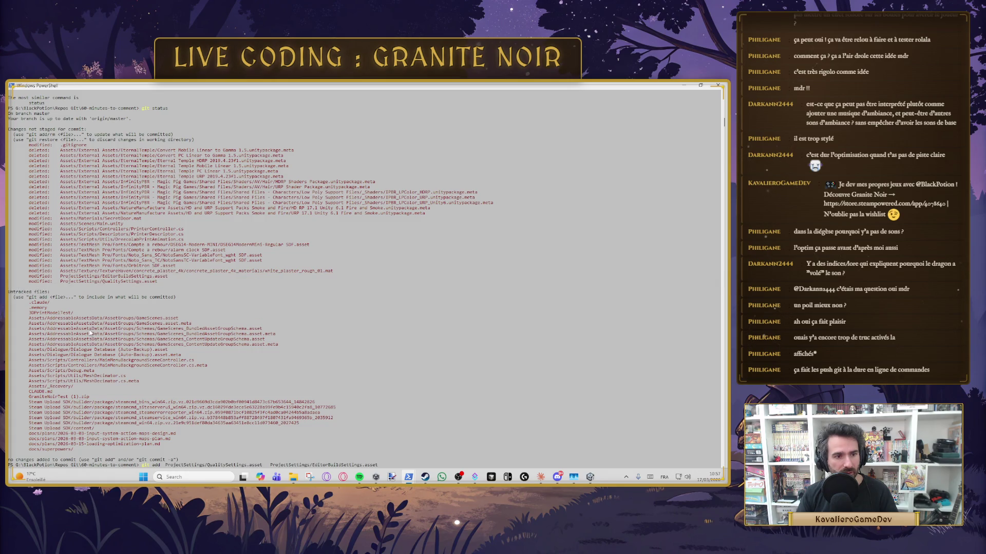
pyautogui.scroll(-1, 48, 363)
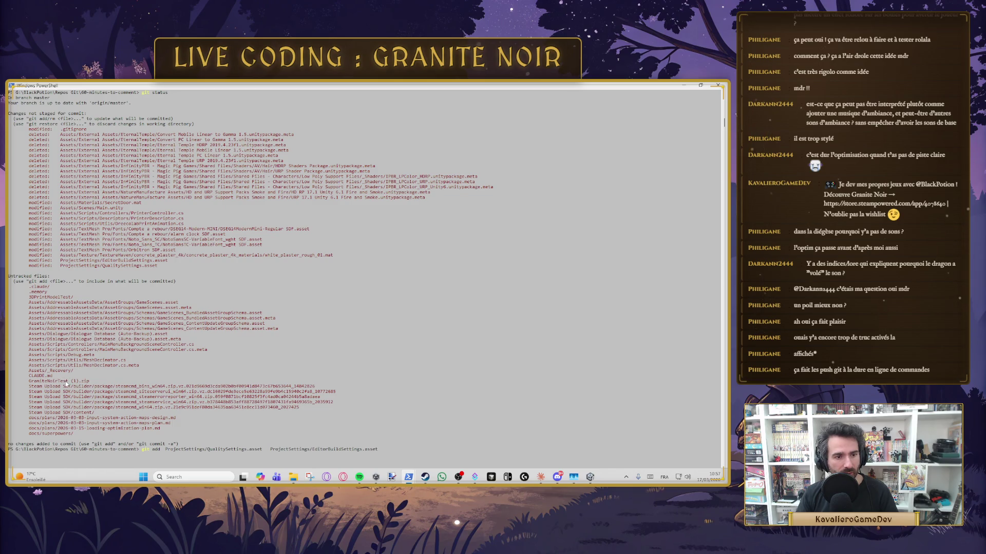
pyautogui.scroll(3, 108, 386)
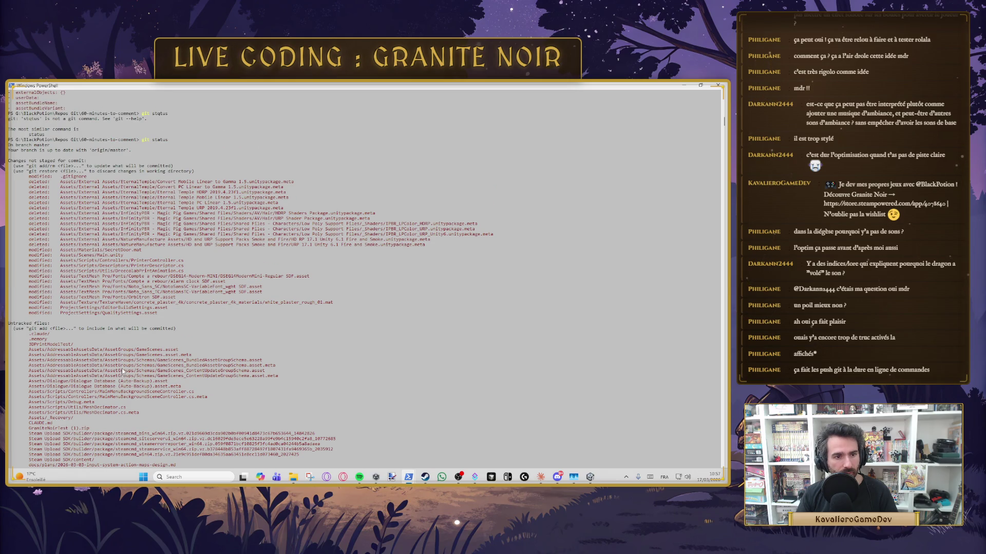
pyautogui.scroll(-5, 126, 307)
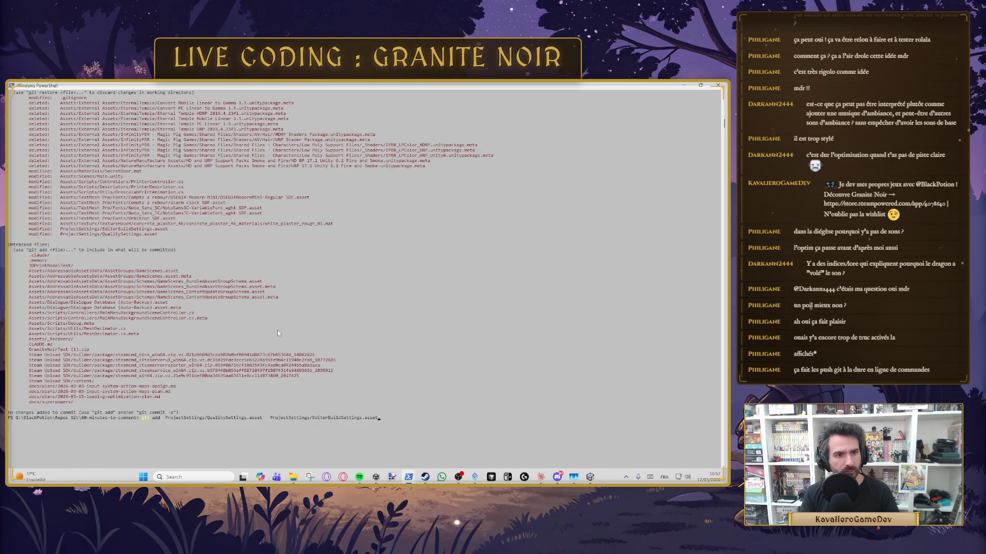
pyautogui.press('Return')
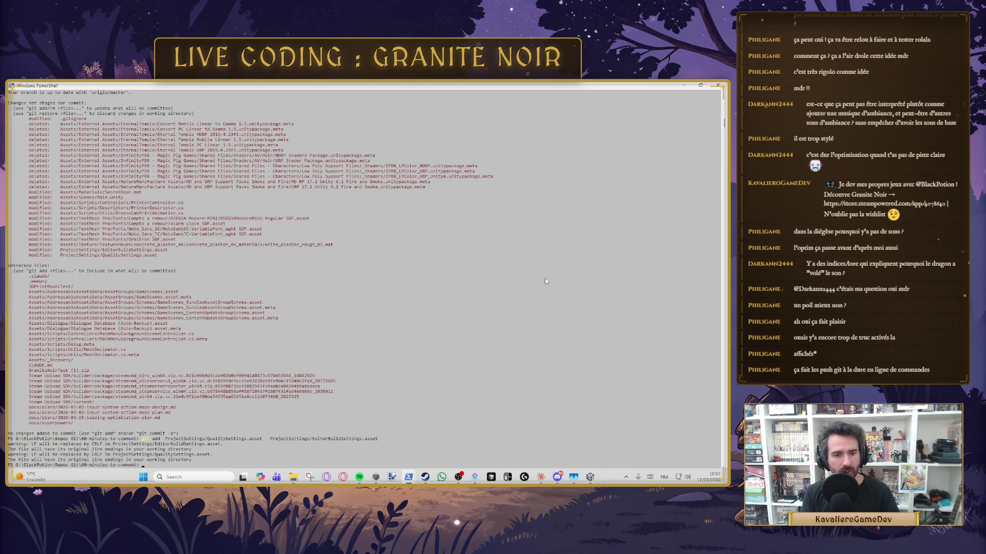
# Commit with message 'enable streaming texture opti', type git push, and return to Unity.
pyautogui.write('ommit -m "e')
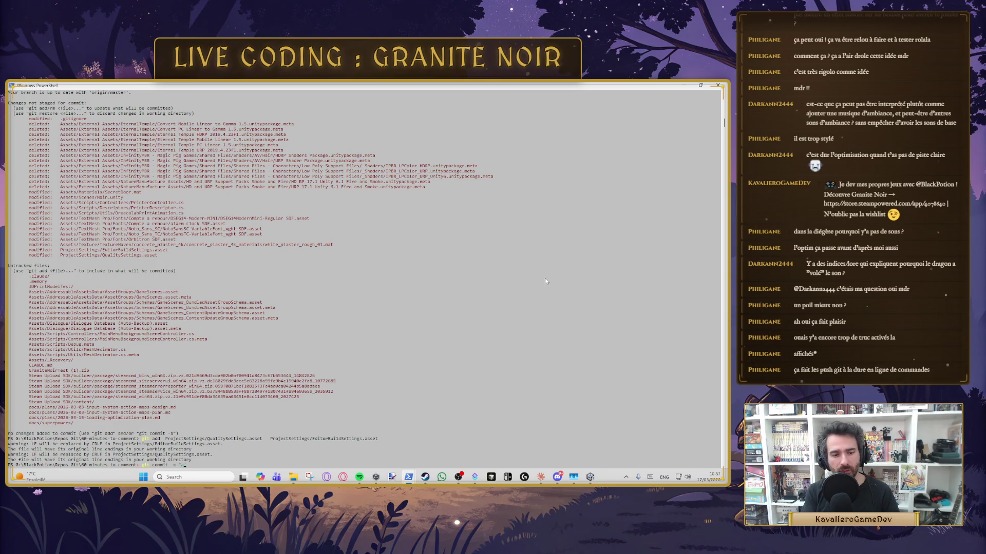
pyautogui.write('aming texture opti')
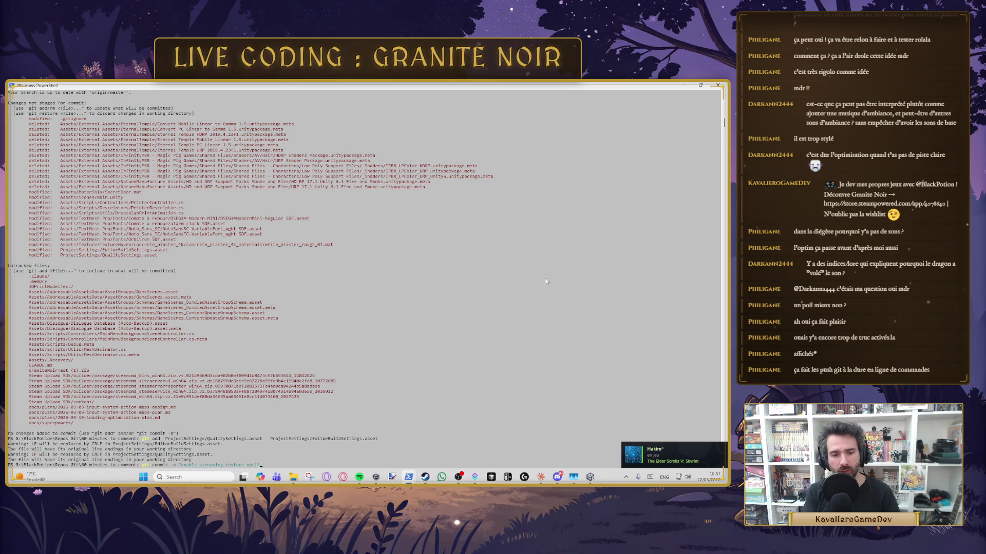
pyautogui.press('Return')
pyautogui.write('git push')
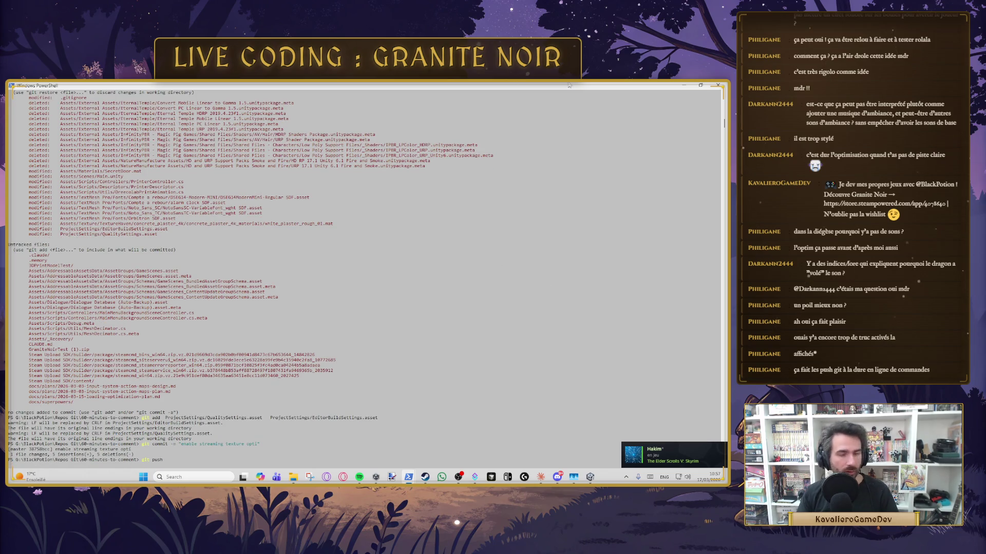
pyautogui.click(692, 85)
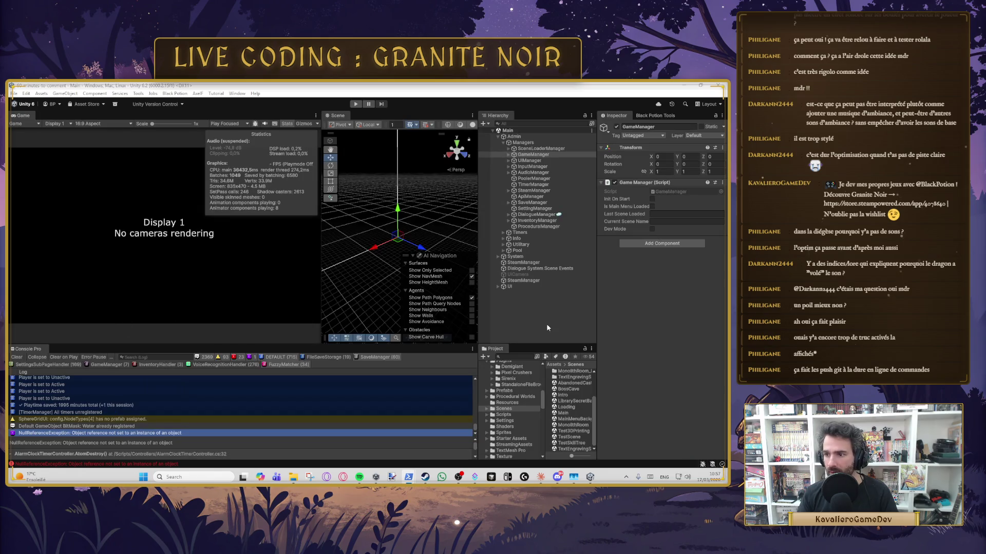
# Return to Unity and browse the Tools menu for the Dialogue System commands.
pyautogui.click(408, 477)
pyautogui.click(408, 477)
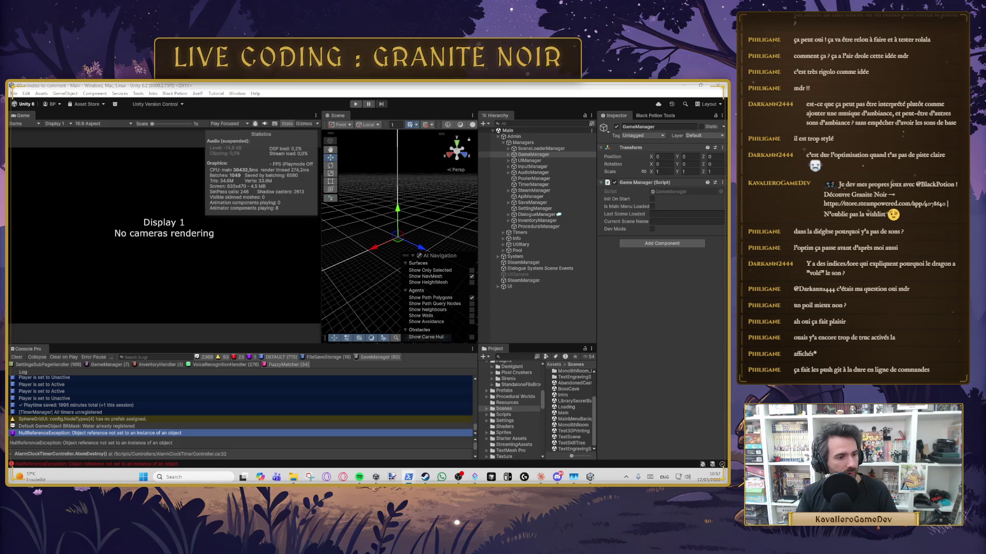
pyautogui.click(232, 93)
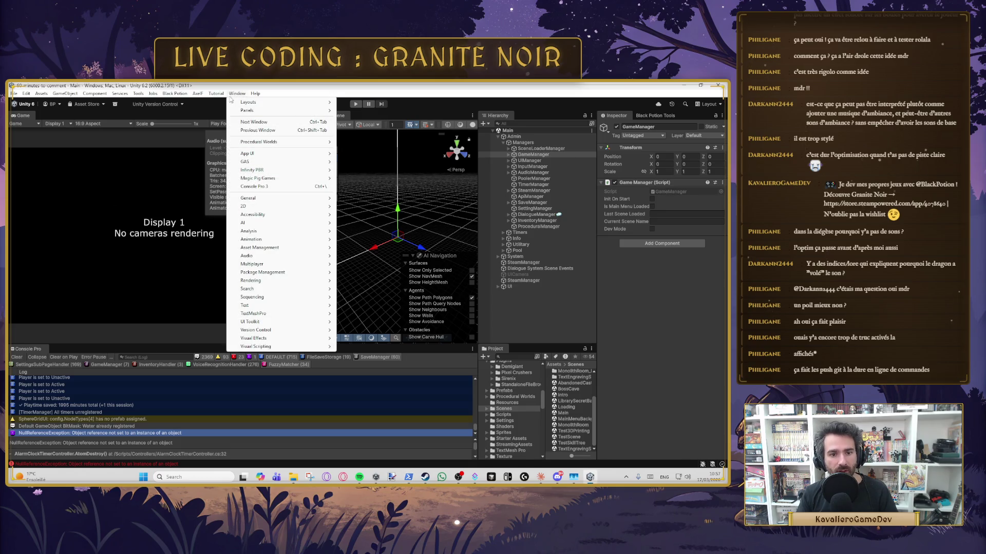
pyautogui.moveTo(156, 95)
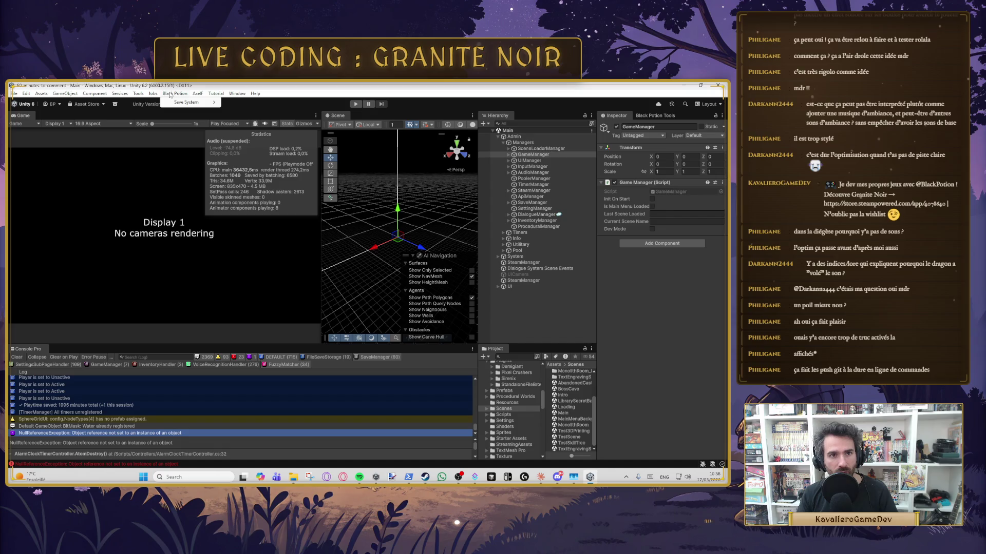
pyautogui.moveTo(169, 113)
pyautogui.moveTo(241, 114)
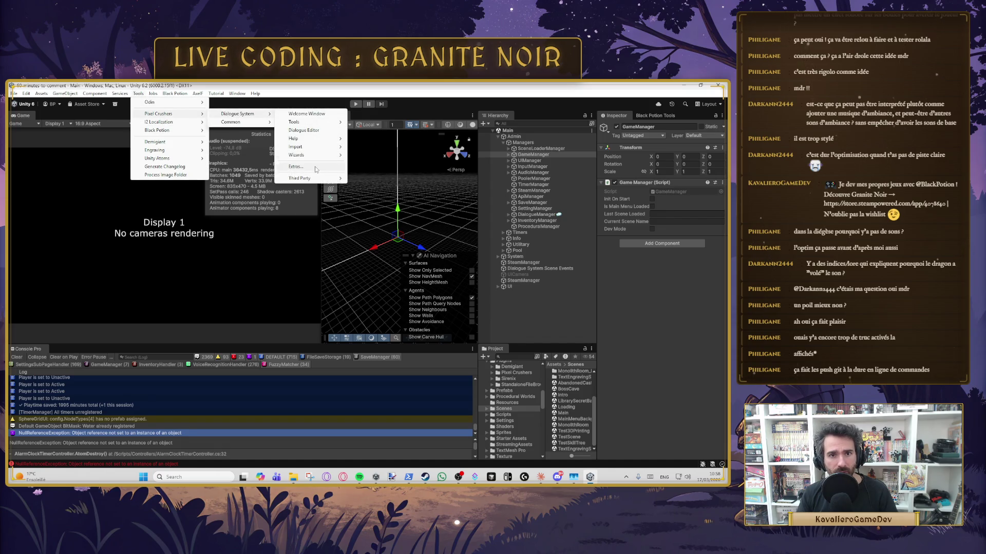
pyautogui.click(330, 477)
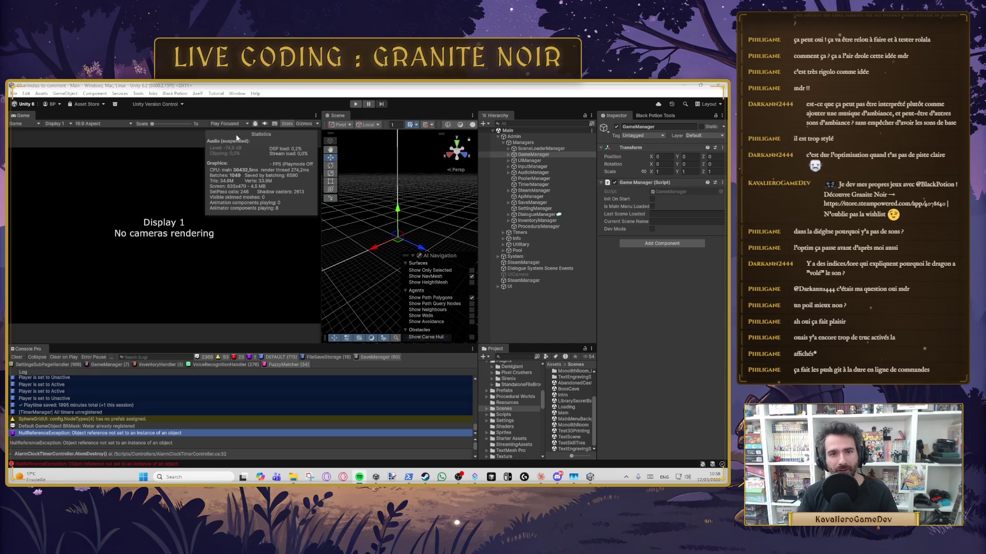
# Open Tools > Pixel Crushers > Dialogue System > Dialogue Editor.
pyautogui.click(138, 94)
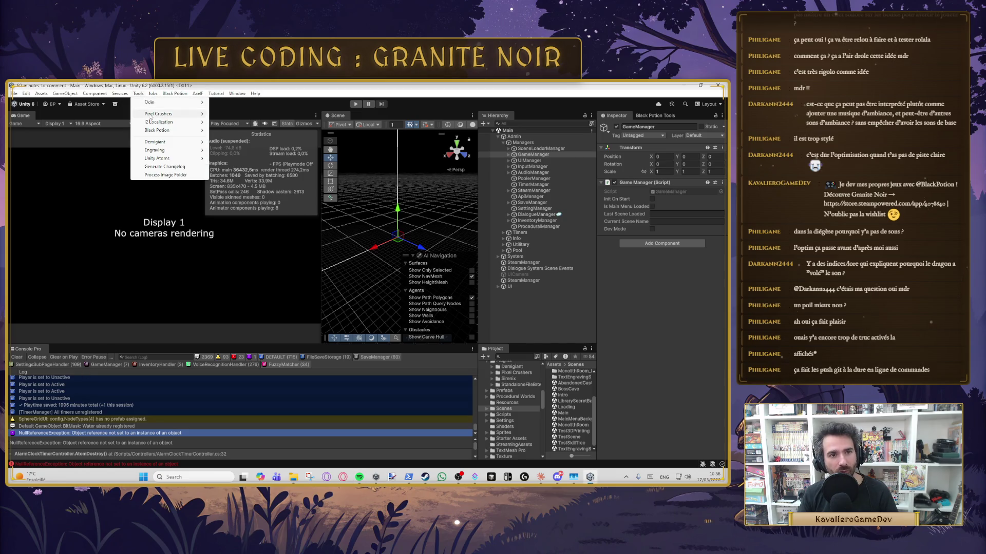
pyautogui.moveTo(169, 114)
pyautogui.moveTo(263, 114)
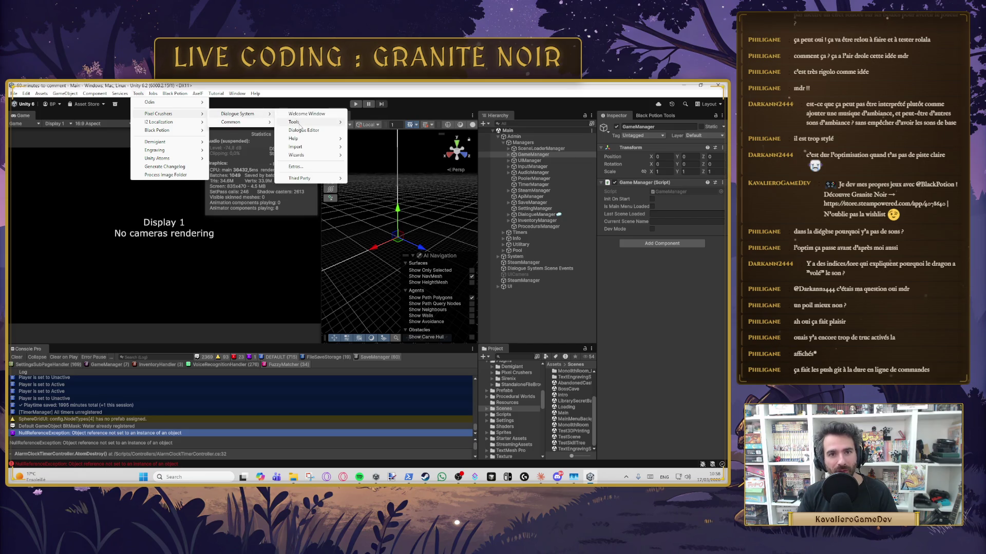
pyautogui.moveTo(298, 123)
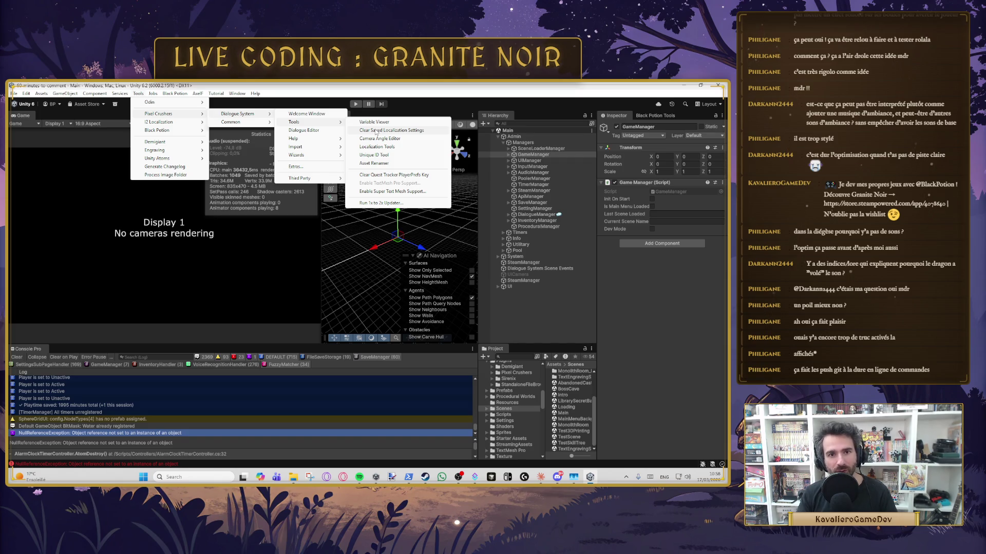
pyautogui.click(304, 131)
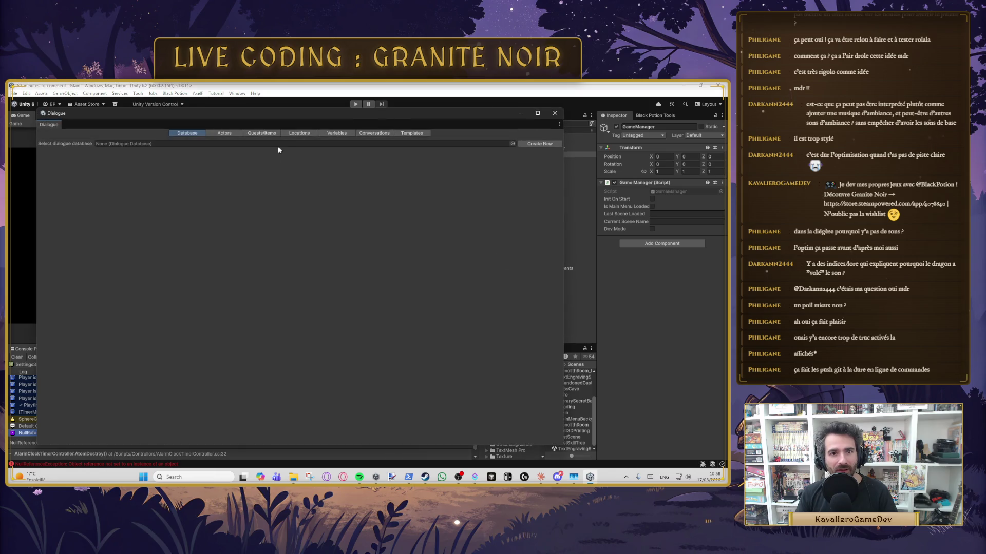
# Load the Granite Noir Dialogue Database into the Dialogue Editor and view its quests and items.
pyautogui.click(512, 144)
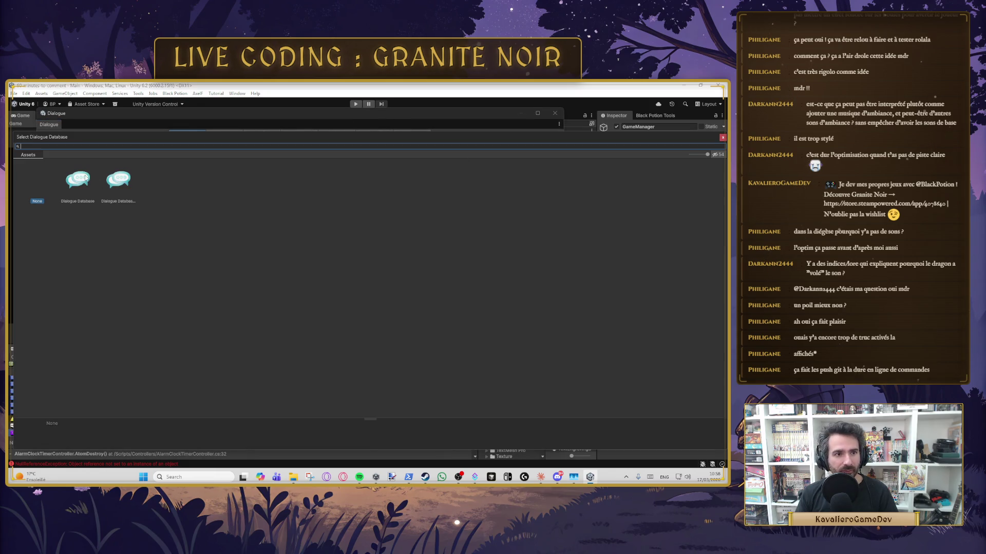
pyautogui.click(86, 177)
pyautogui.click(116, 183)
pyautogui.doubleClick(87, 180)
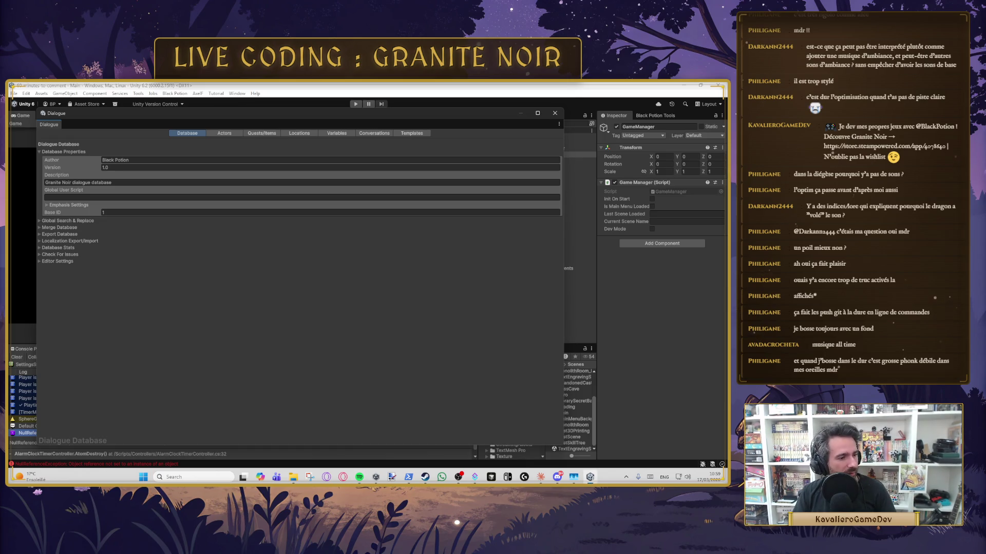
pyautogui.hotkey('alt', 'Tab')
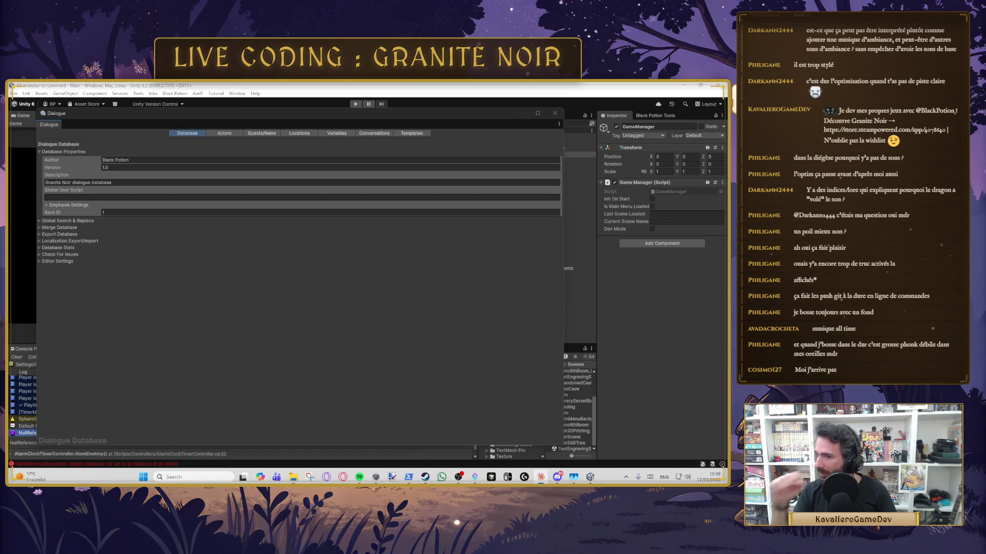
pyautogui.click(276, 134)
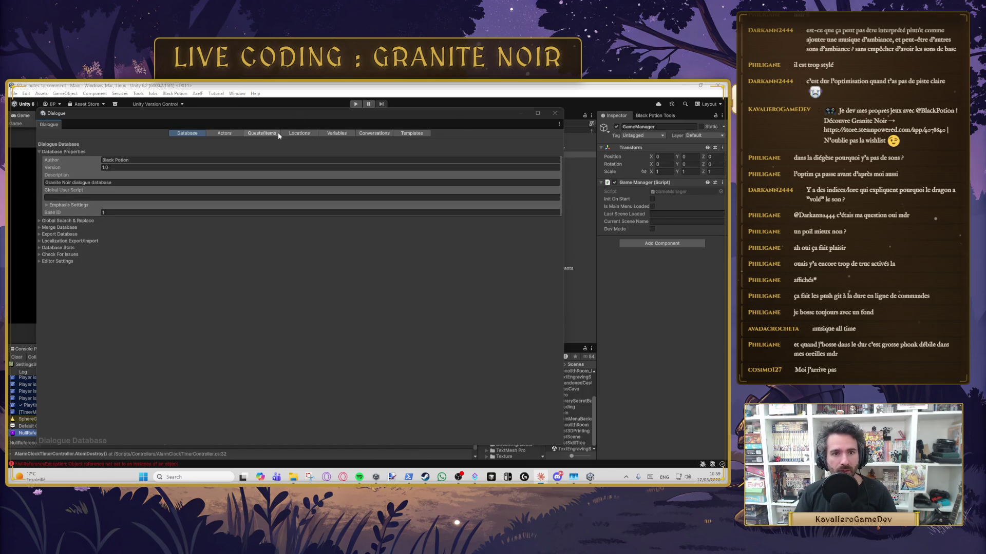
# Glance at the variables list, then open the King Moustache - Dialogues NPC conversation graph.
pyautogui.click(300, 133)
pyautogui.click(334, 134)
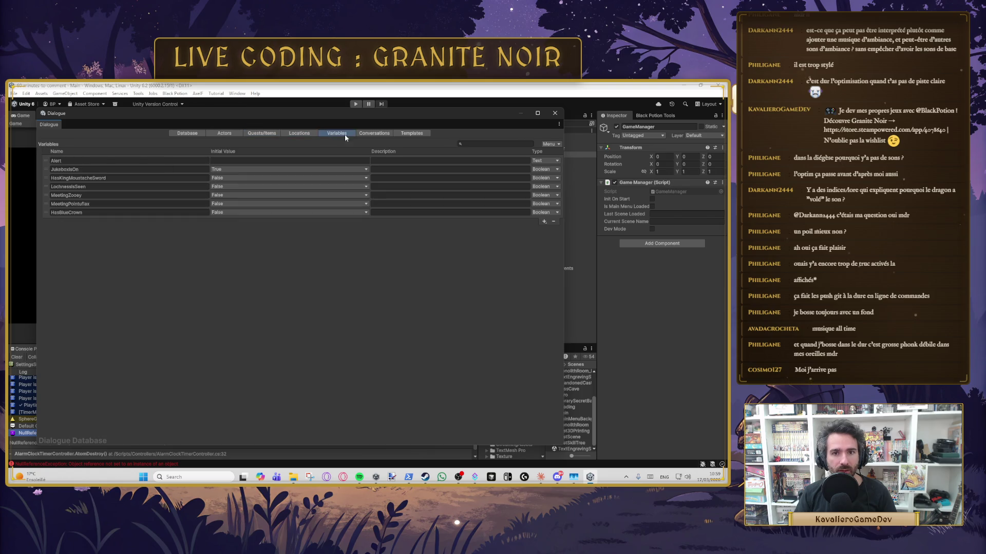
pyautogui.click(380, 134)
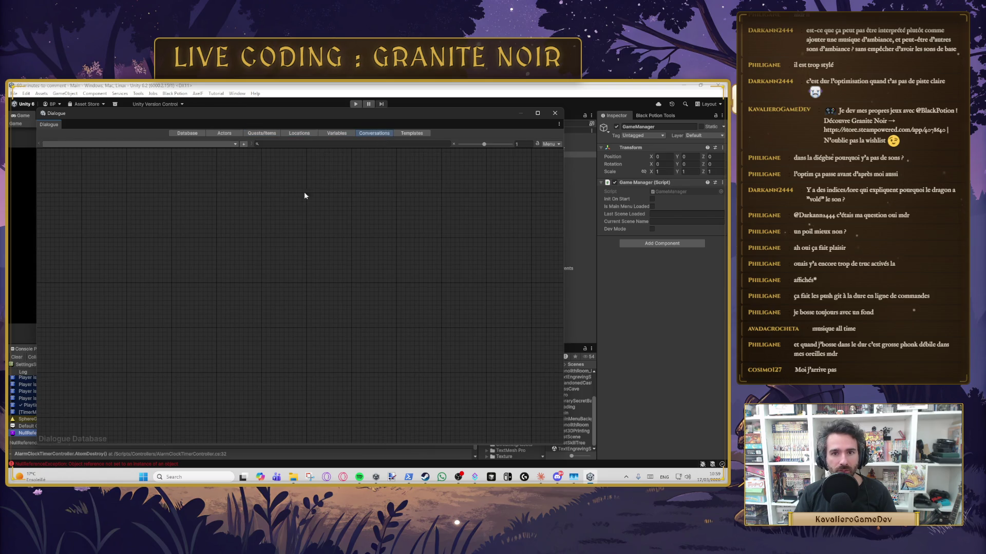
pyautogui.click(217, 145)
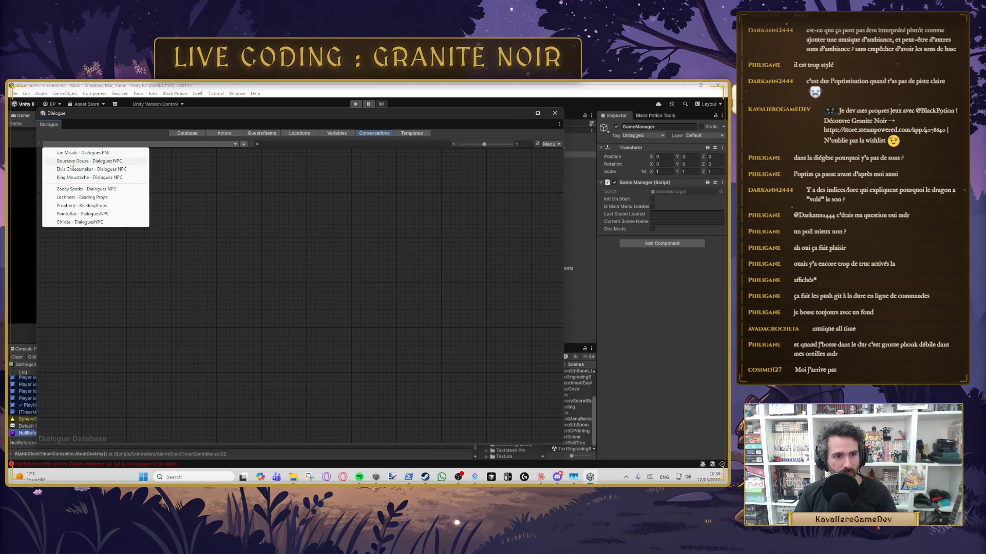
pyautogui.click(82, 177)
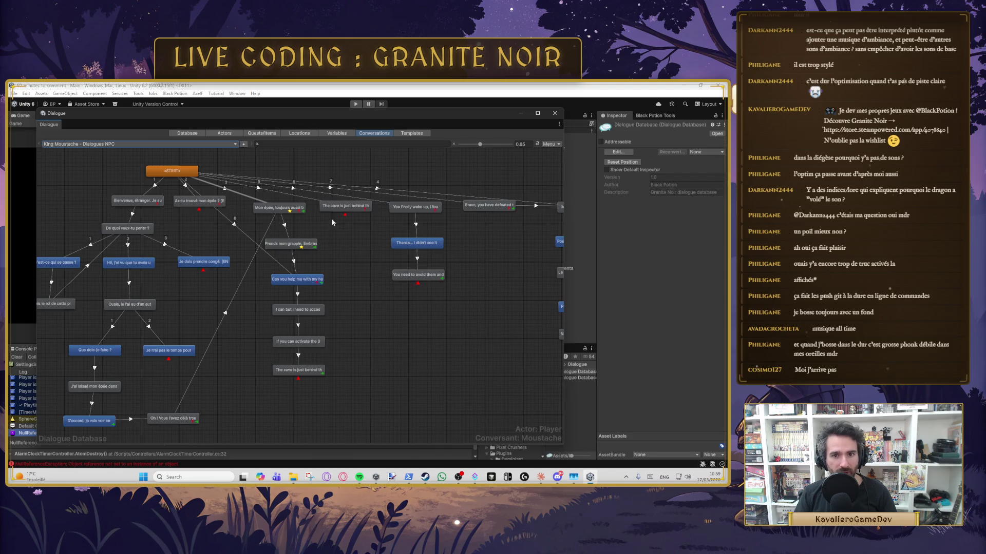
# Pan the King Moustache graph and select the 'Can you help me with my hearing now?' line.
pyautogui.hscroll(5, 188, 305)
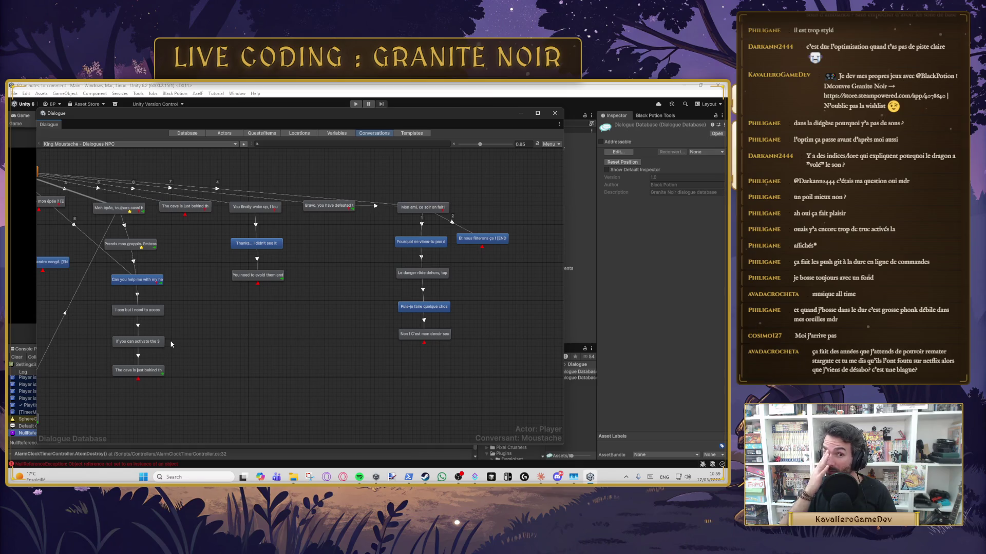
pyautogui.hscroll(-5, 212, 273)
pyautogui.moveTo(365, 282)
pyautogui.mouseDown()
pyautogui.moveTo(540, 274)
pyautogui.moveTo(473, 203)
pyautogui.moveTo(425, 310)
pyautogui.mouseUp()
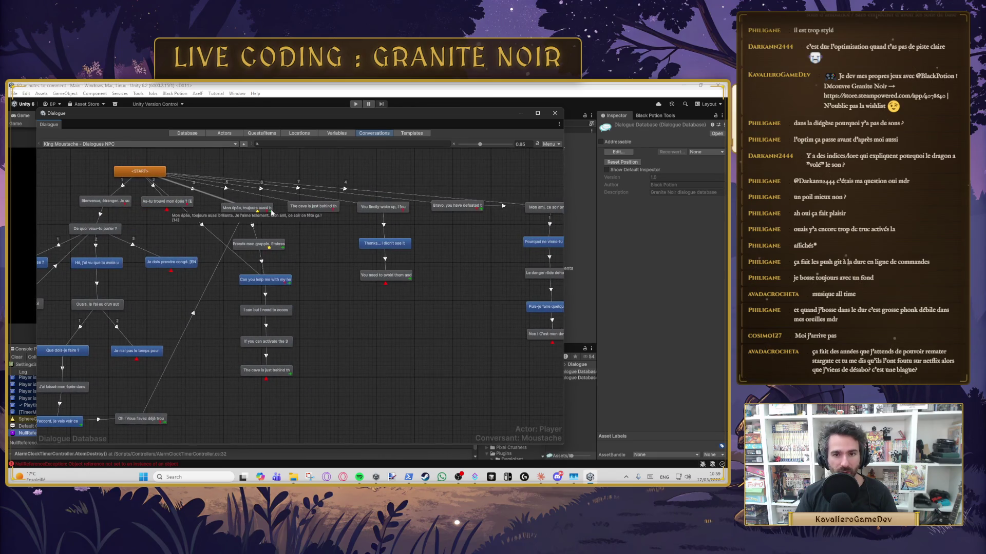
pyautogui.click(314, 206)
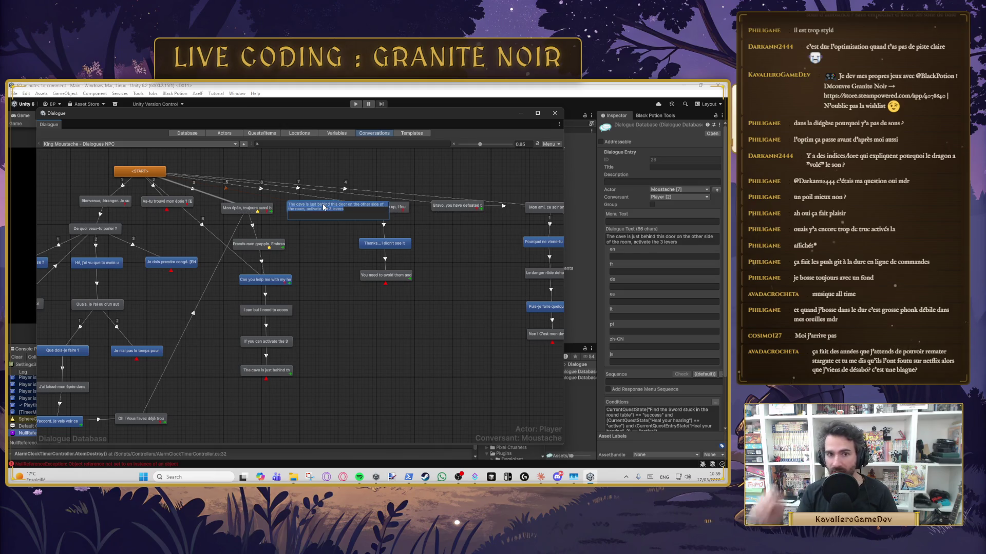
pyautogui.click(334, 241)
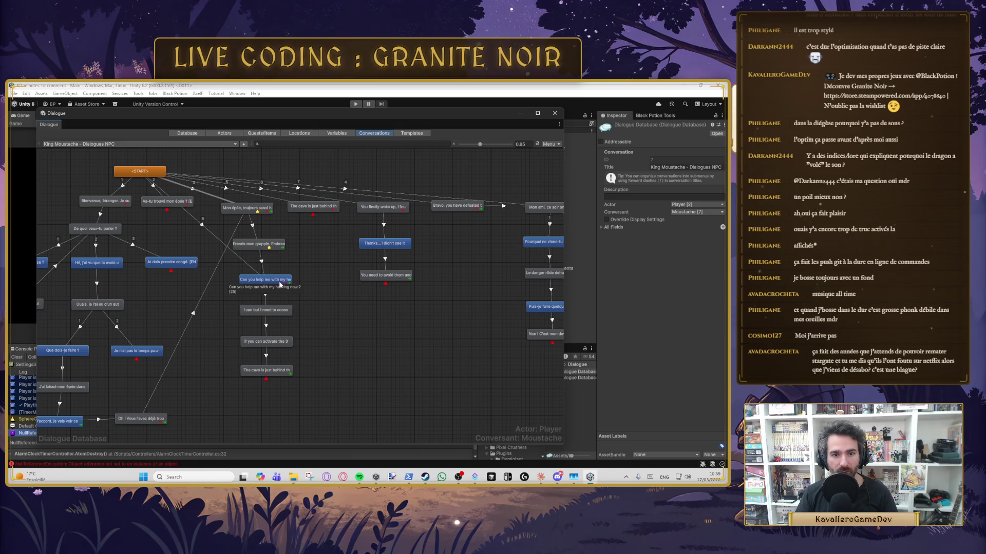
pyautogui.click(281, 282)
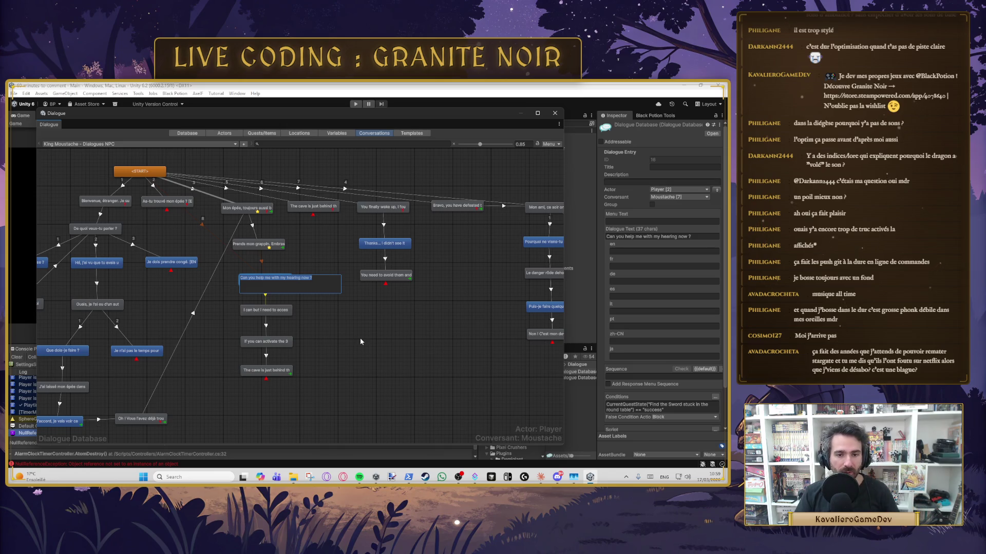
# Compare the translations of the 'Can you help me' and 'Prends mon grappin' lines.
pyautogui.click(359, 337)
pyautogui.click(280, 280)
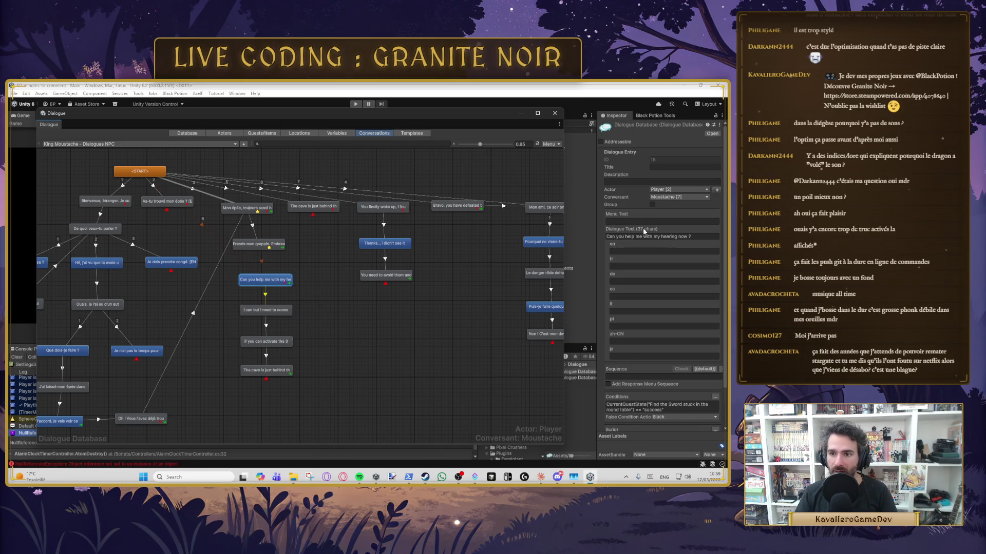
pyautogui.click(270, 244)
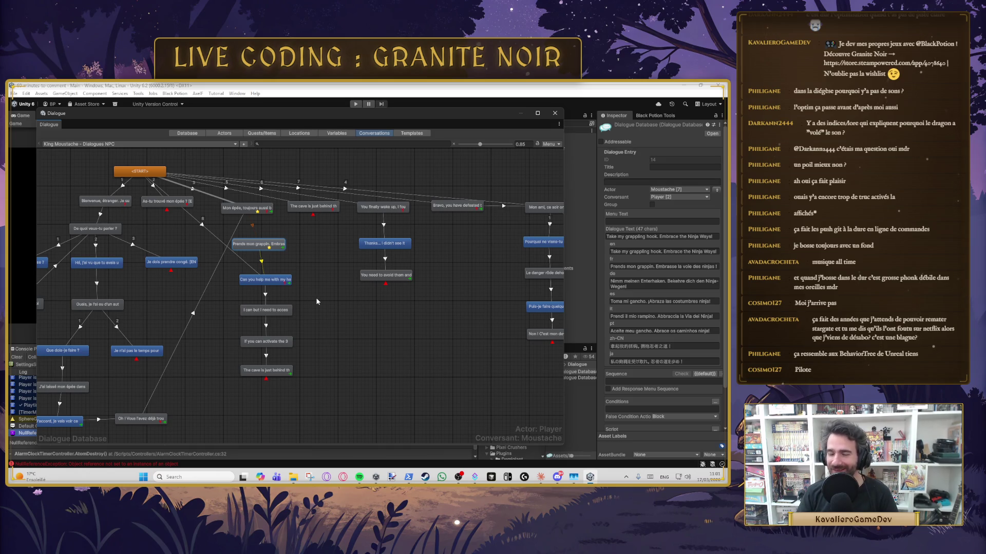
pyautogui.click(281, 281)
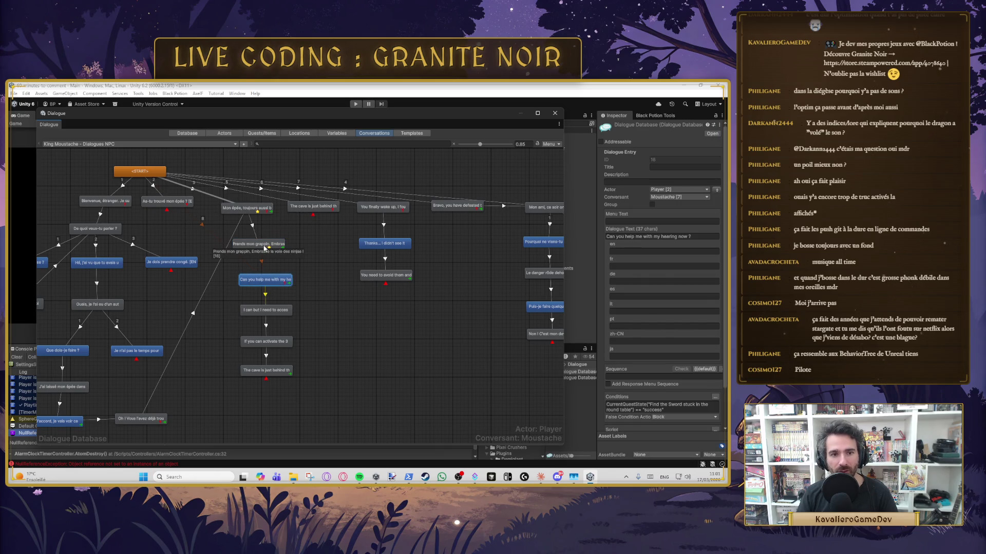
pyautogui.click(654, 238)
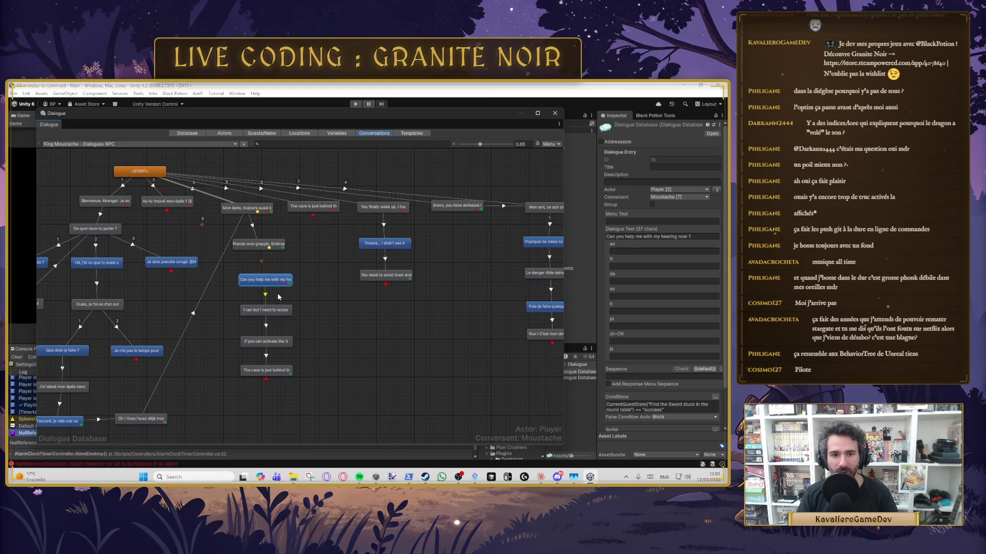
pyautogui.click(258, 245)
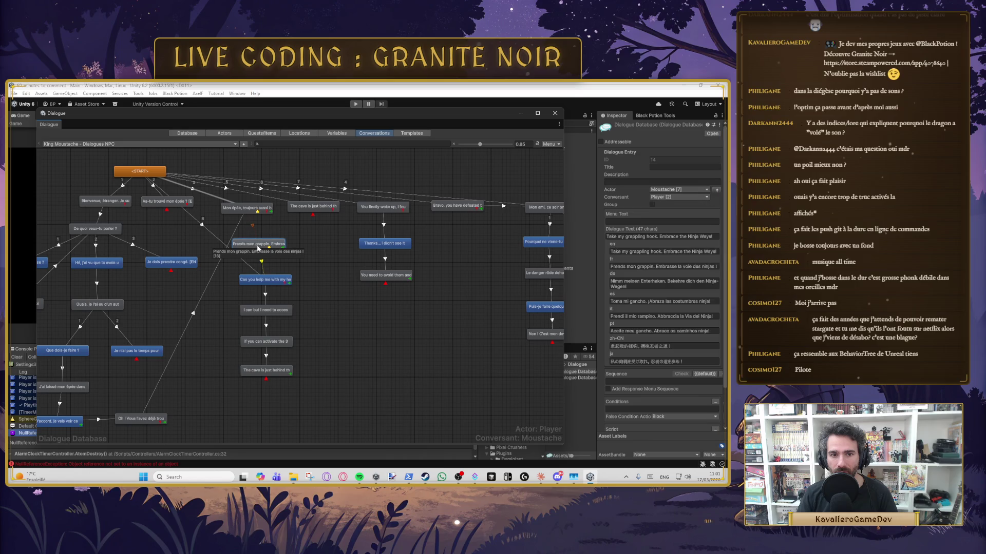
pyautogui.click(261, 281)
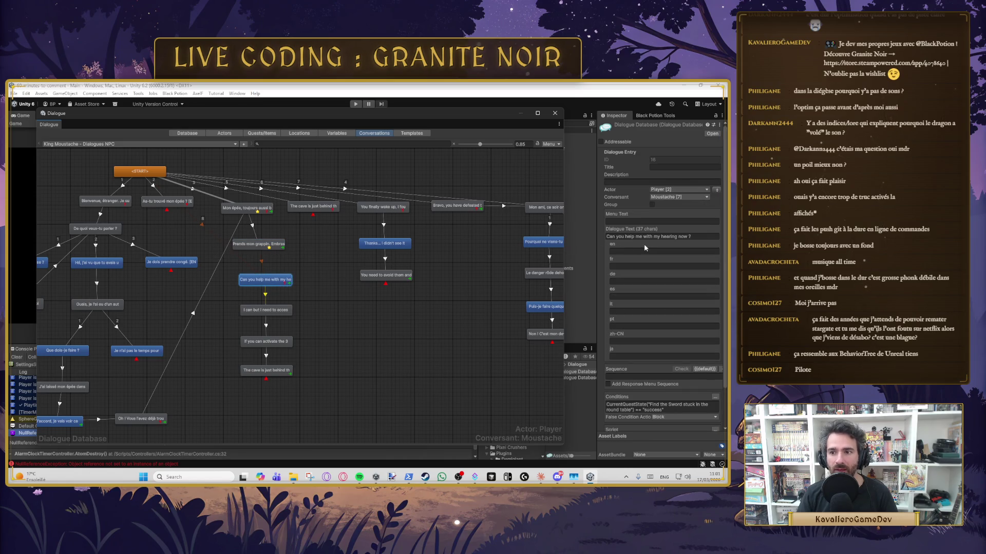
# Read the 'I can but I need to access' and 'If you can activate the 3' replies, continuing to the cave-door line.
pyautogui.click(266, 310)
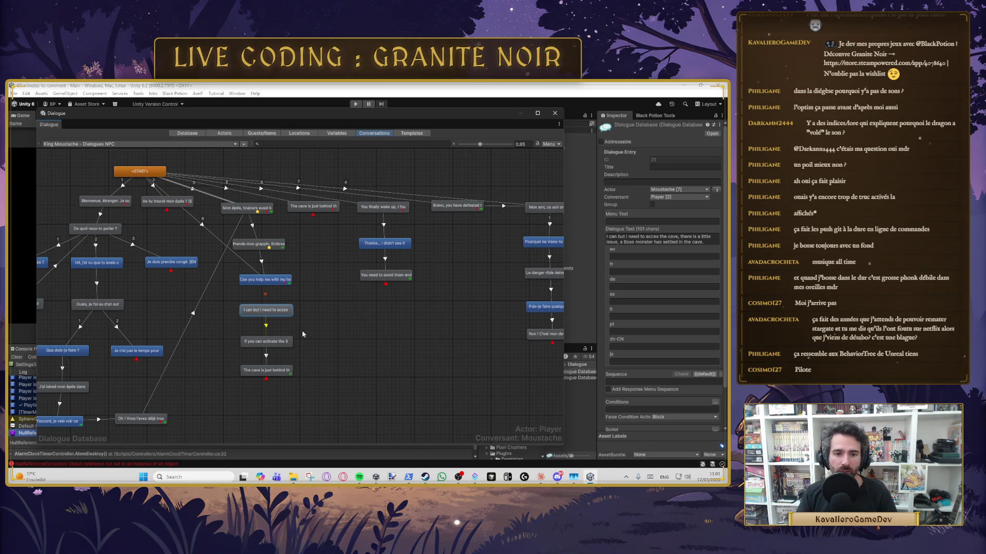
pyautogui.click(266, 341)
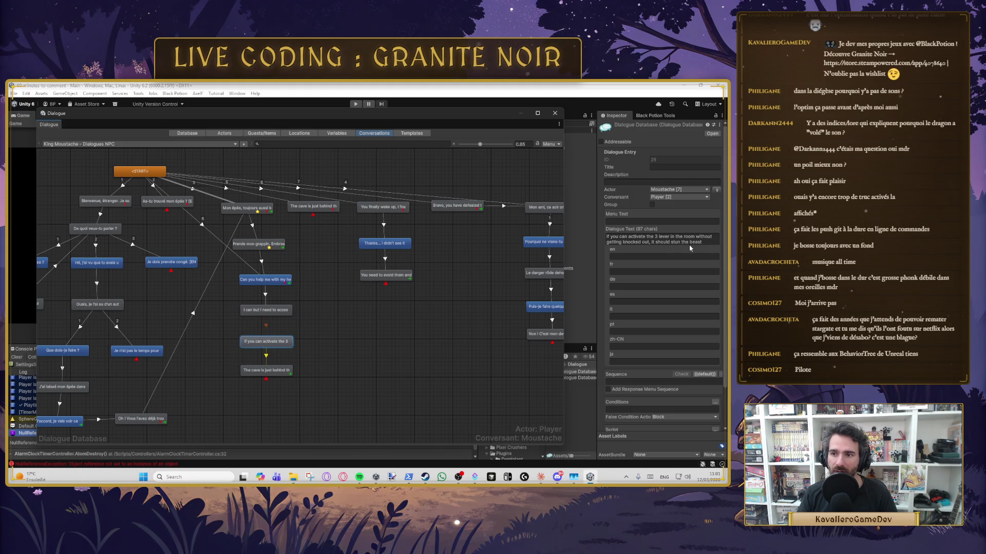
pyautogui.click(655, 244)
pyautogui.press('Down')
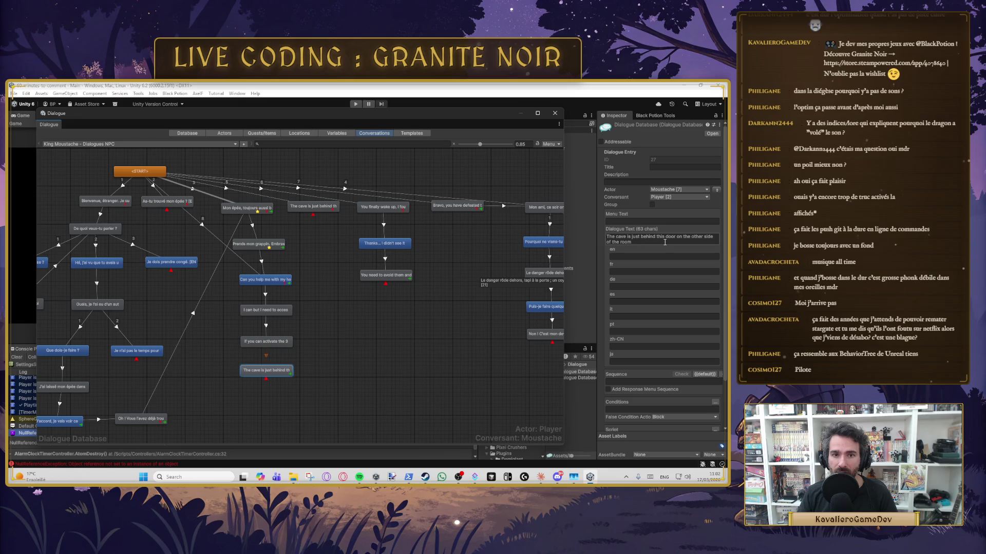
# Move the '3 levers' cave-door line beside the other cave line, then return it to the top row.
pyautogui.click(303, 207)
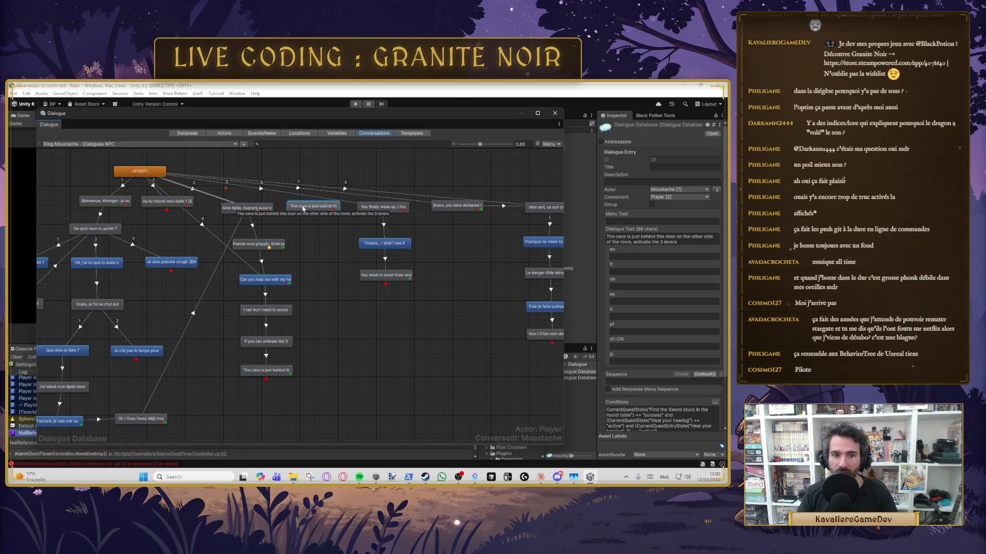
pyautogui.hotkey('ctrl', 'z')
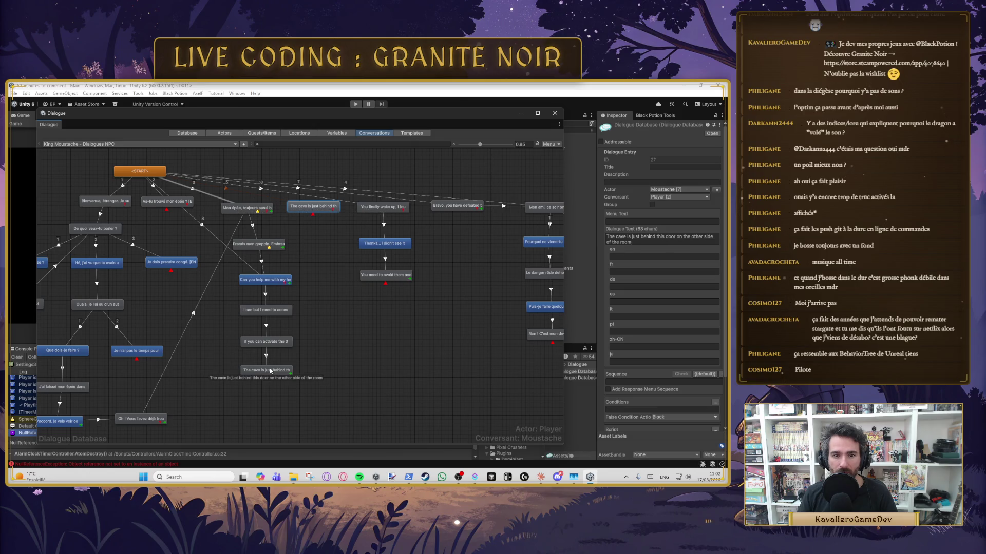
pyautogui.moveTo(328, 210); pyautogui.dragTo(348, 373)
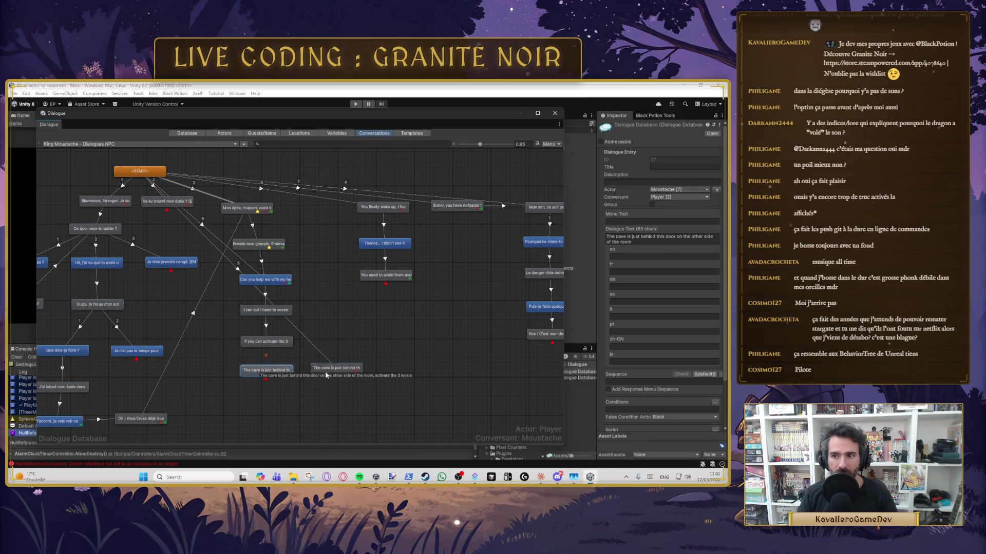
pyautogui.click(339, 371)
pyautogui.moveTo(313, 370); pyautogui.dragTo(323, 211)
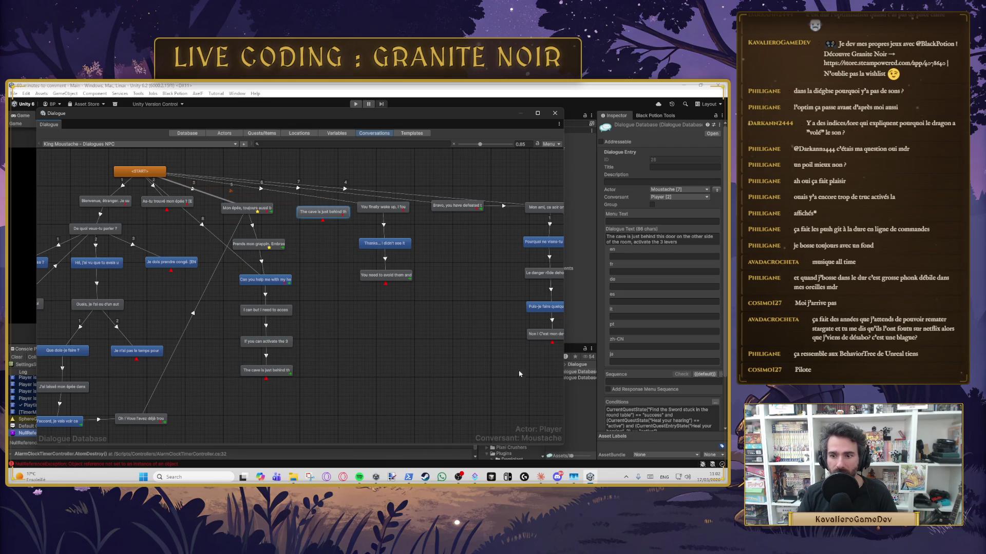
pyautogui.scroll(-1, 666, 407)
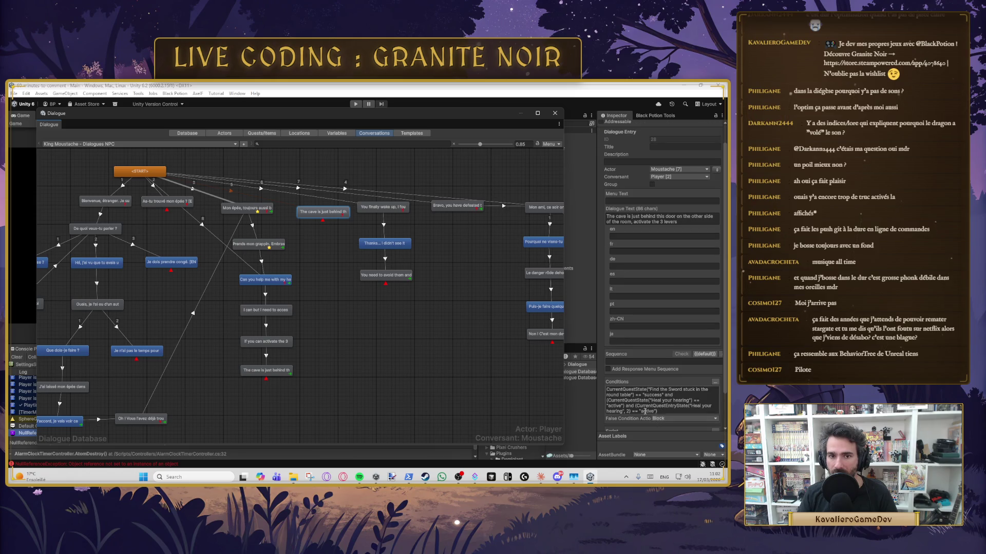
# Select the 'You finally wake up' line and highlight its entire Dialogue Text in the Inspector.
pyautogui.click(391, 209)
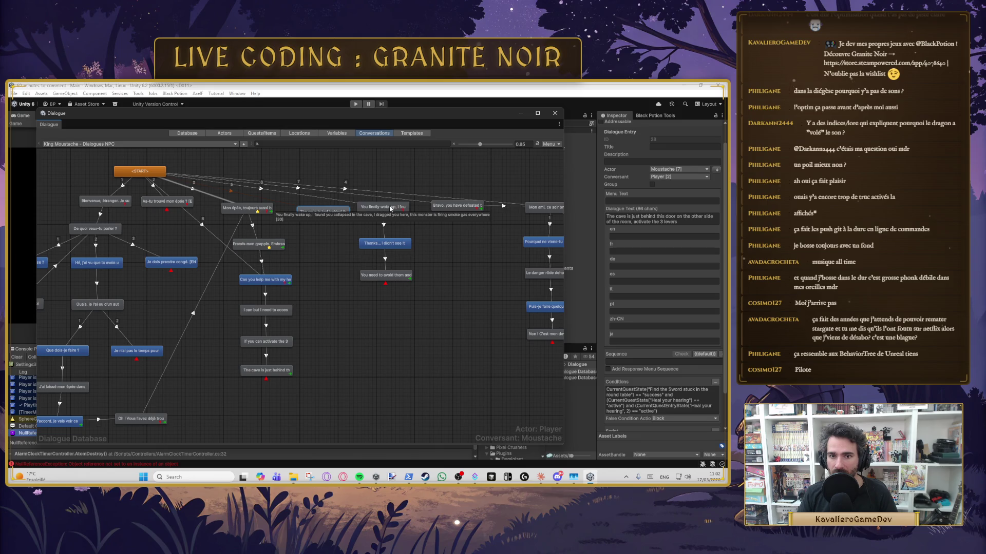
pyautogui.click(653, 229)
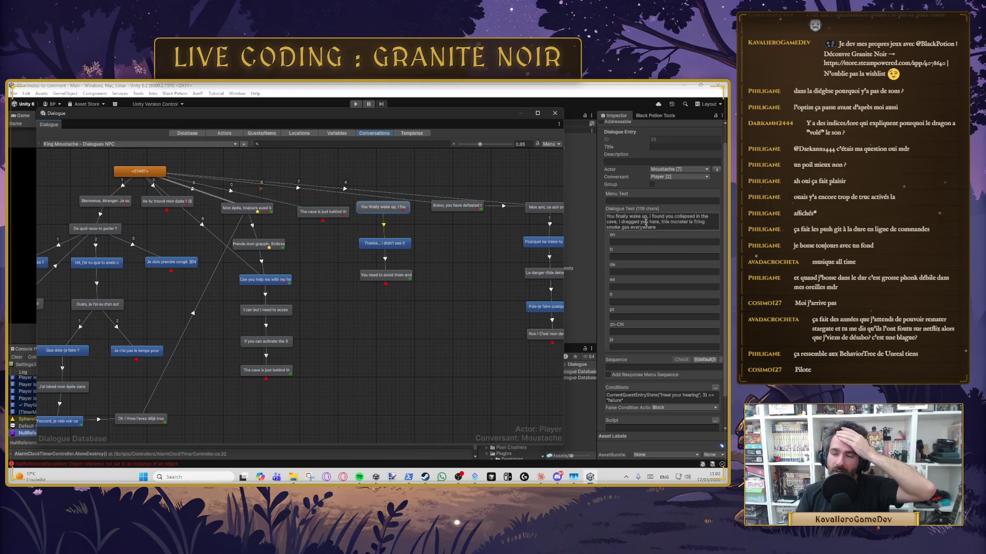
pyautogui.moveTo(661, 229); pyautogui.dragTo(593, 213)
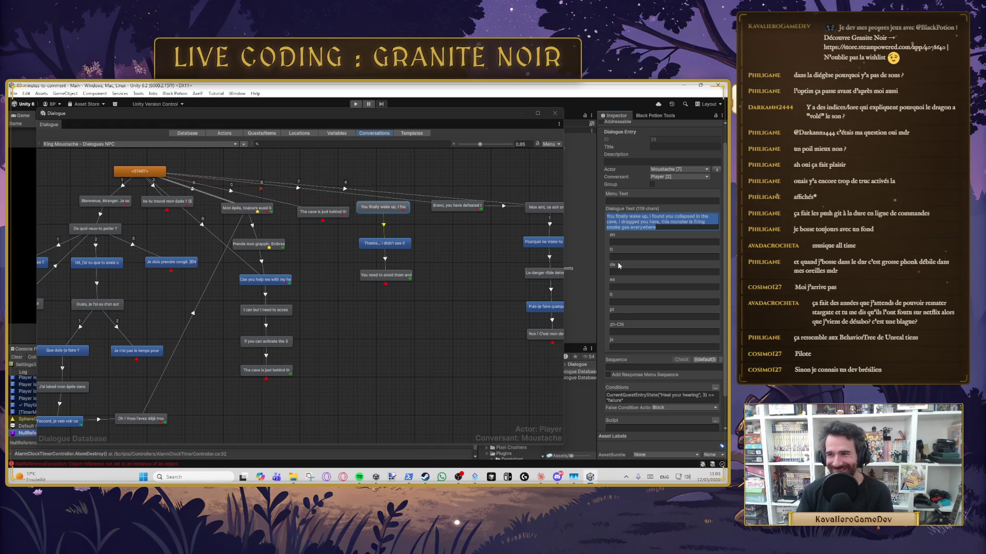
# Inspect the 'Bravo, you have defeated the boss' entry's text and condition, then pan back toward START.
pyautogui.click(408, 275)
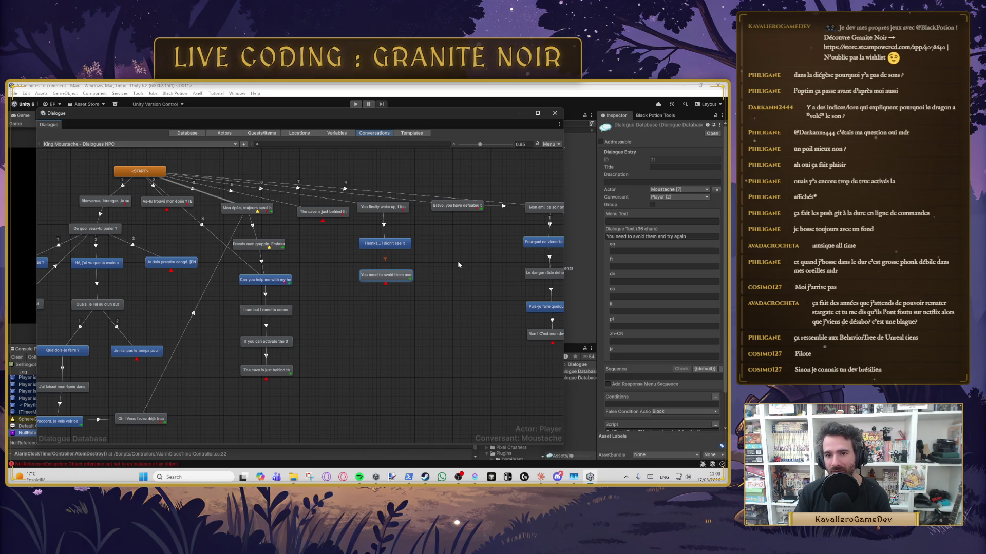
pyautogui.click(456, 206)
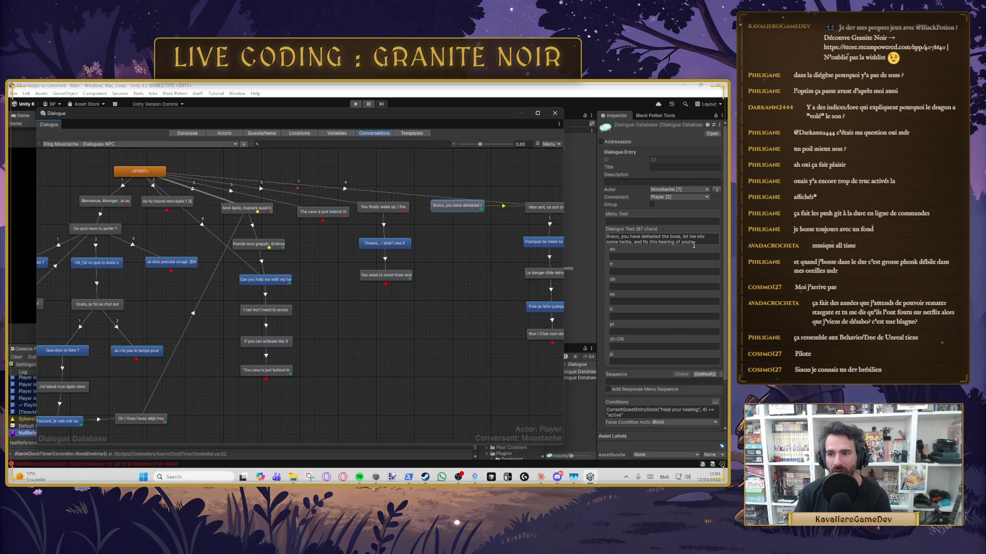
pyautogui.click(683, 238)
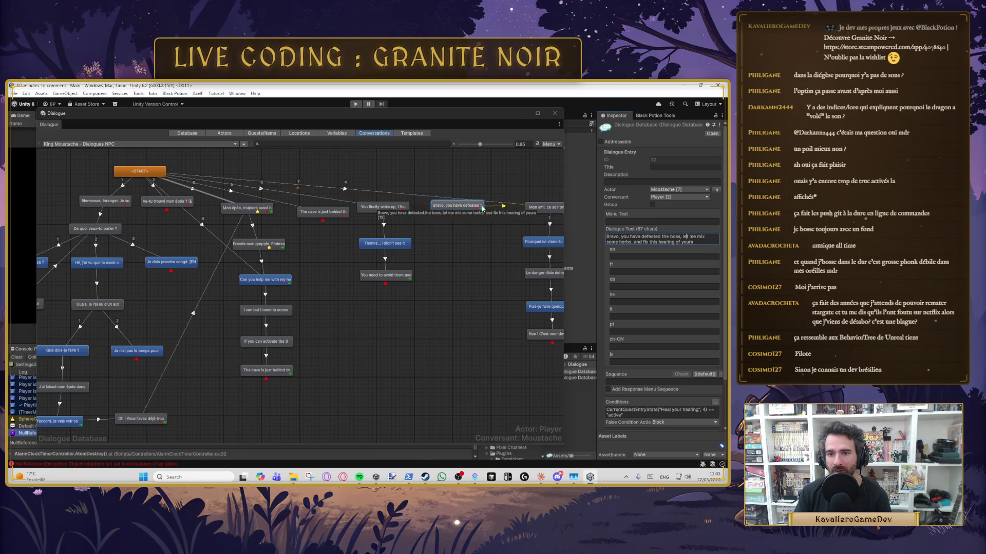
pyautogui.scroll(-2, 658, 374)
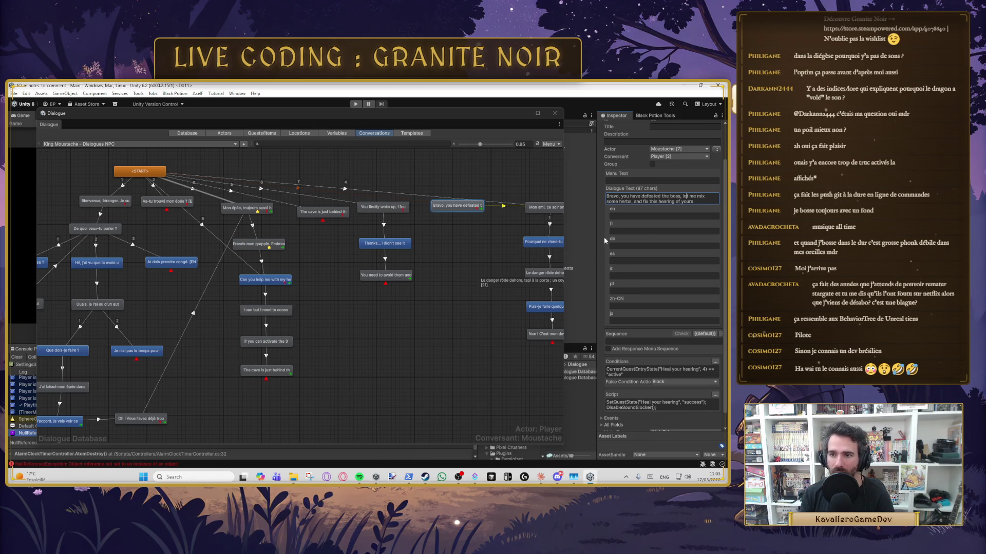
pyautogui.click(451, 251)
pyautogui.click(456, 206)
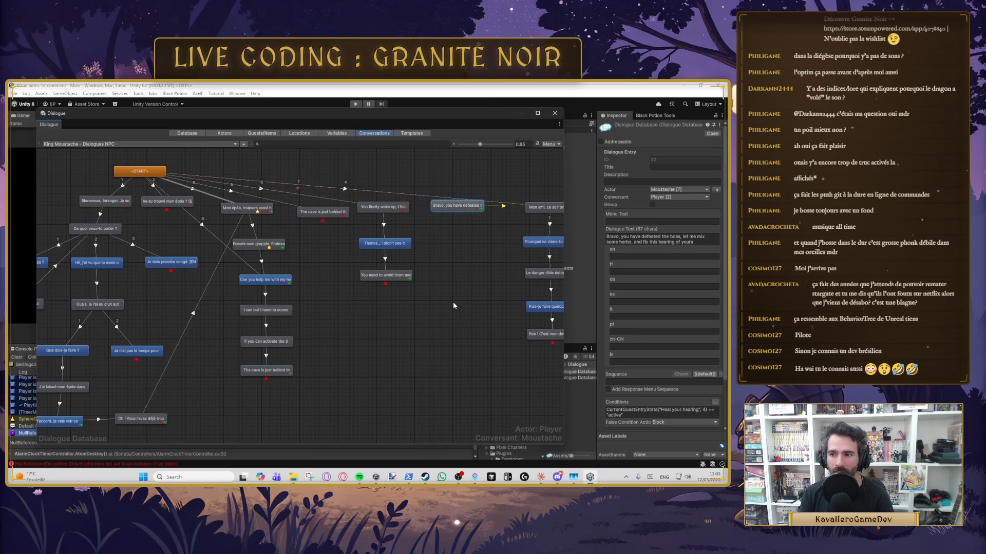
pyautogui.moveTo(473, 313); pyautogui.dragTo(343, 367)
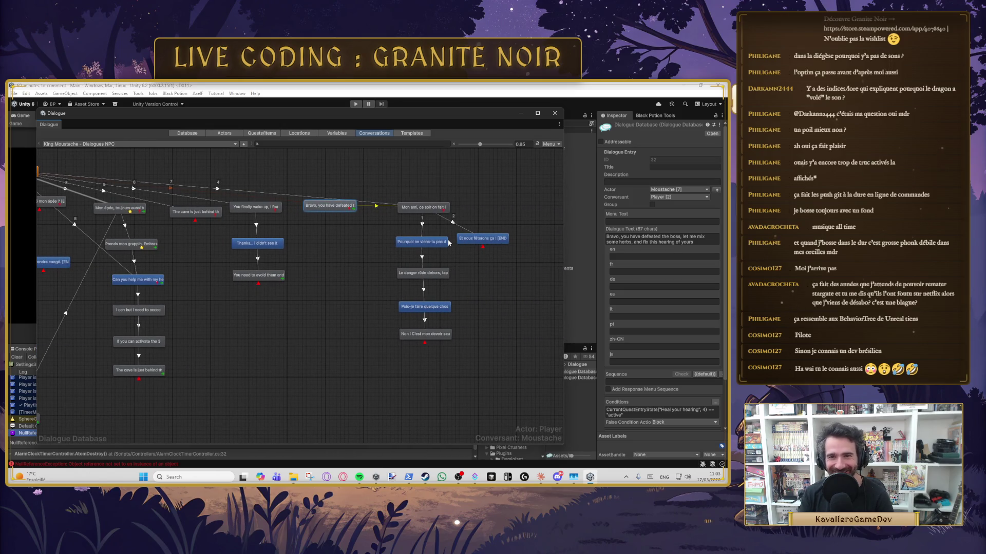
pyautogui.moveTo(317, 310)
pyautogui.mouseDown()
pyautogui.moveTo(462, 314)
pyautogui.moveTo(435, 321)
pyautogui.moveTo(511, 266)
pyautogui.moveTo(434, 403)
pyautogui.moveTo(380, 383)
pyautogui.moveTo(400, 401)
pyautogui.mouseUp()
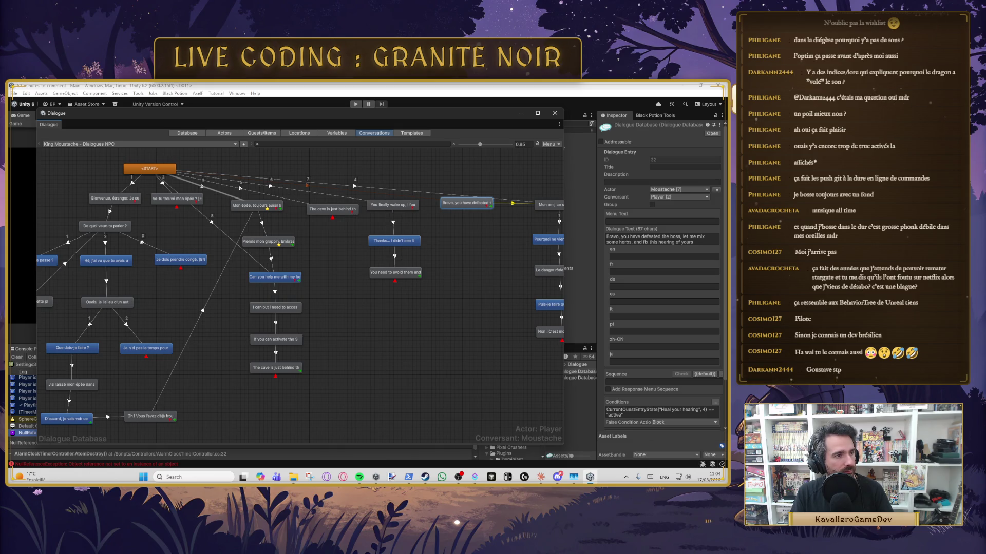
pyautogui.hotkey('alt', 'Tab')
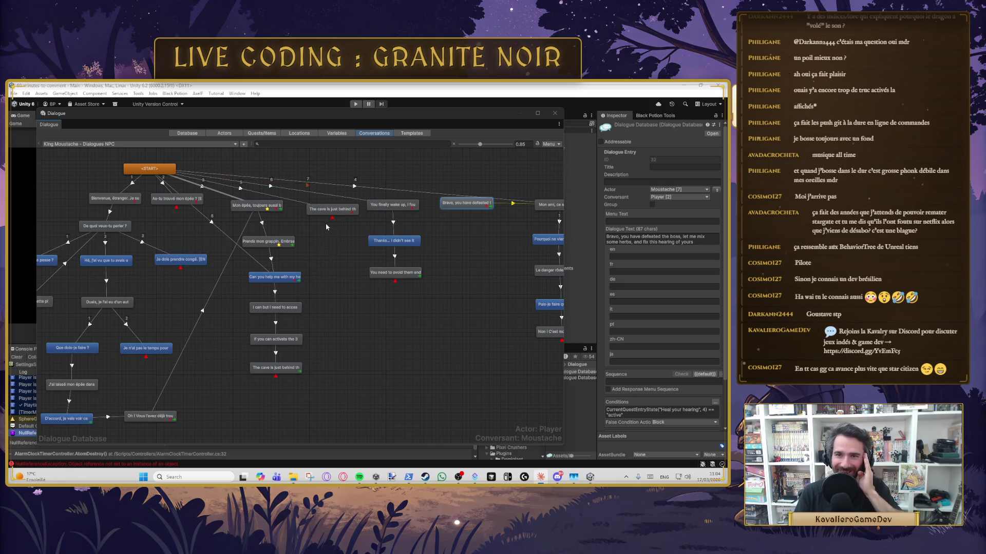
pyautogui.click(136, 146)
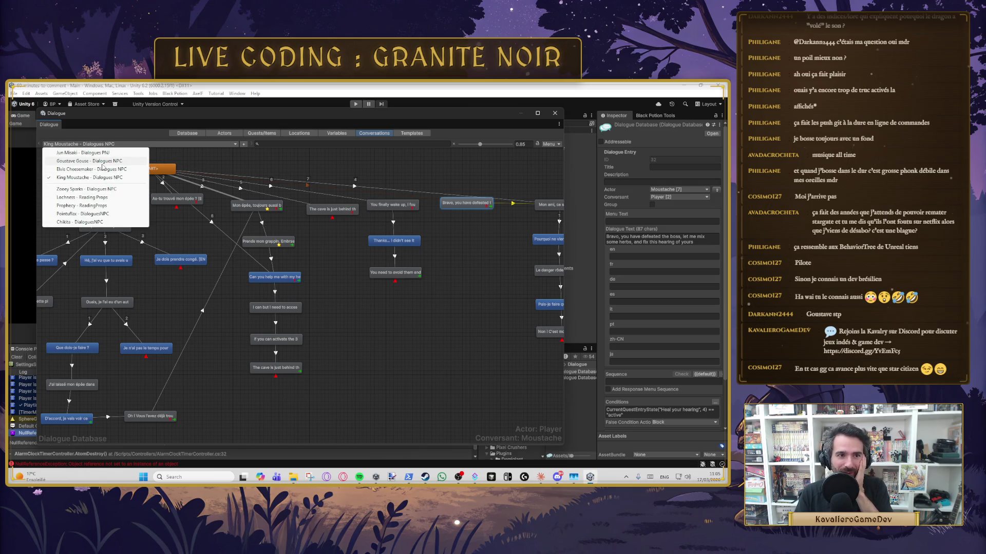
# Keep King Moustache's conversation and inspect the Mon épée, hearing-help, cave-access and wake-up entries.
pyautogui.click(345, 263)
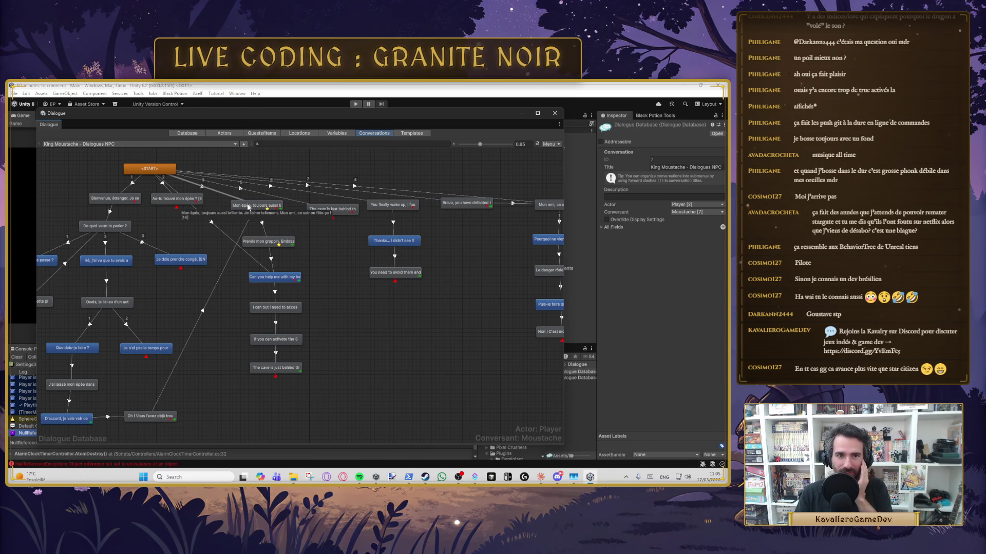
pyautogui.click(248, 207)
pyautogui.click(282, 277)
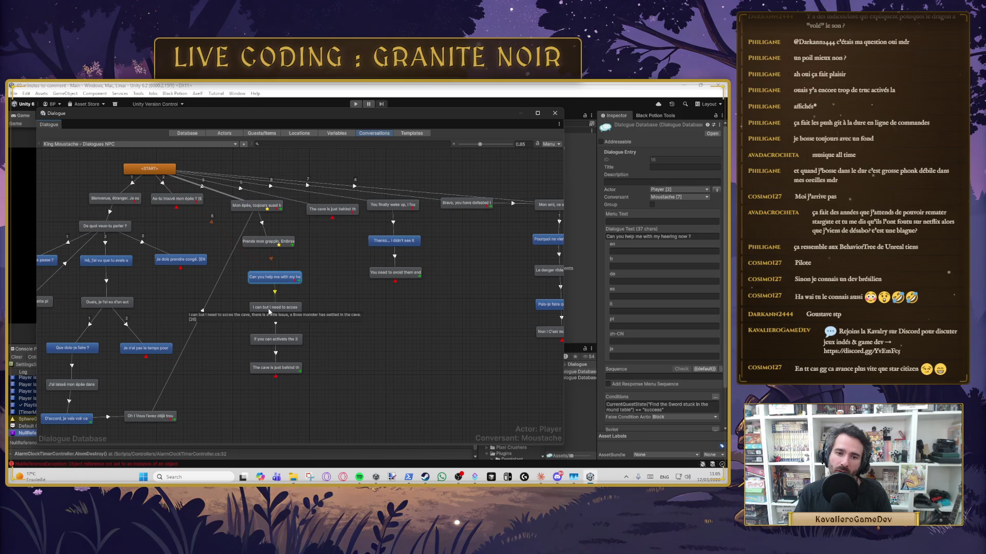
pyautogui.click(288, 308)
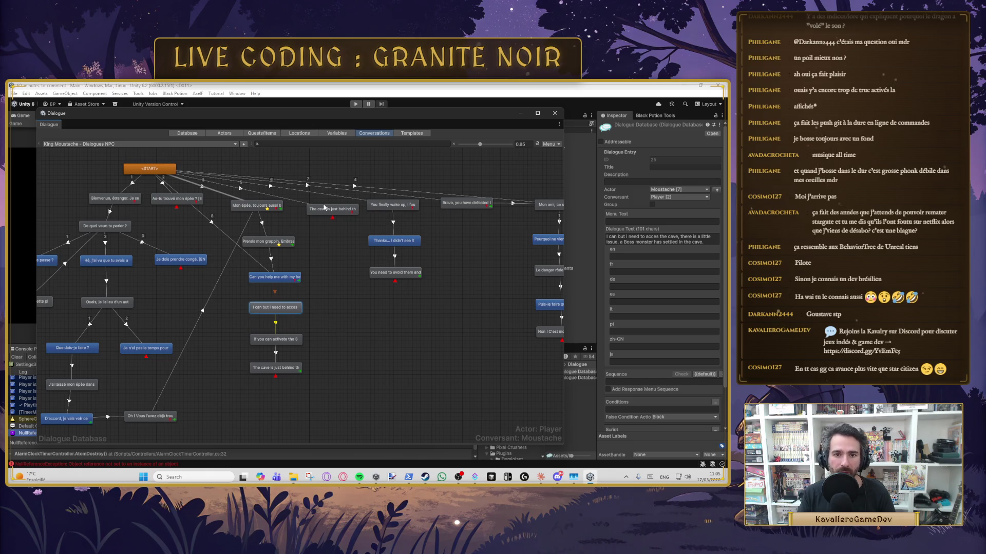
pyautogui.click(393, 206)
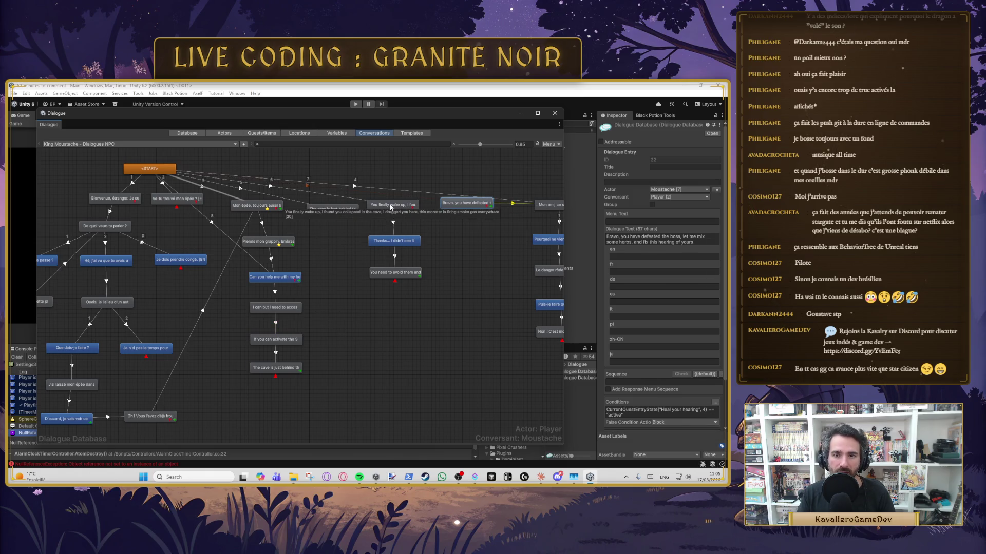
pyautogui.moveTo(455, 242); pyautogui.dragTo(407, 278)
# Reselect the 'Bravo, you have defeated the boss' entry and select all its dialogue text.
pyautogui.click(436, 208)
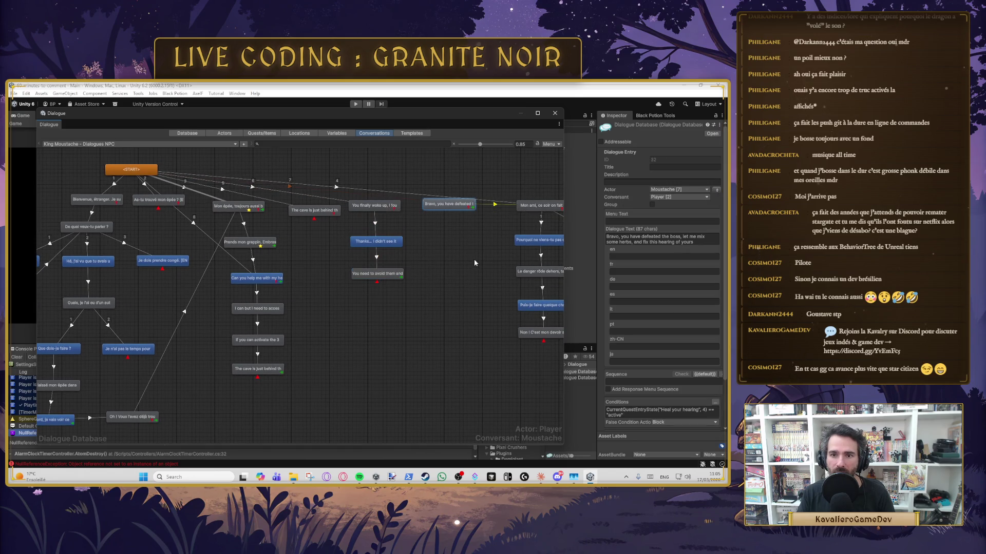
pyautogui.click(707, 243)
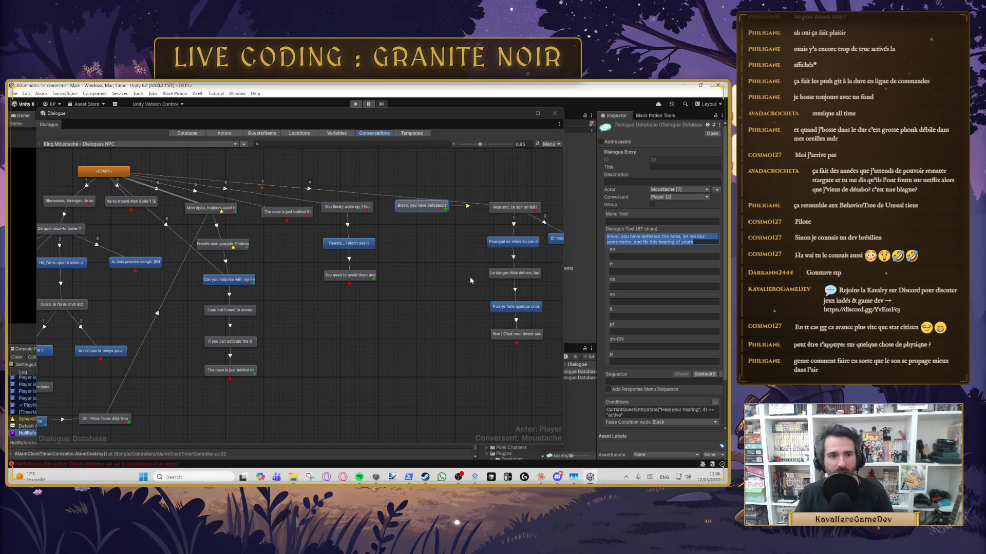
pyautogui.click(91, 145)
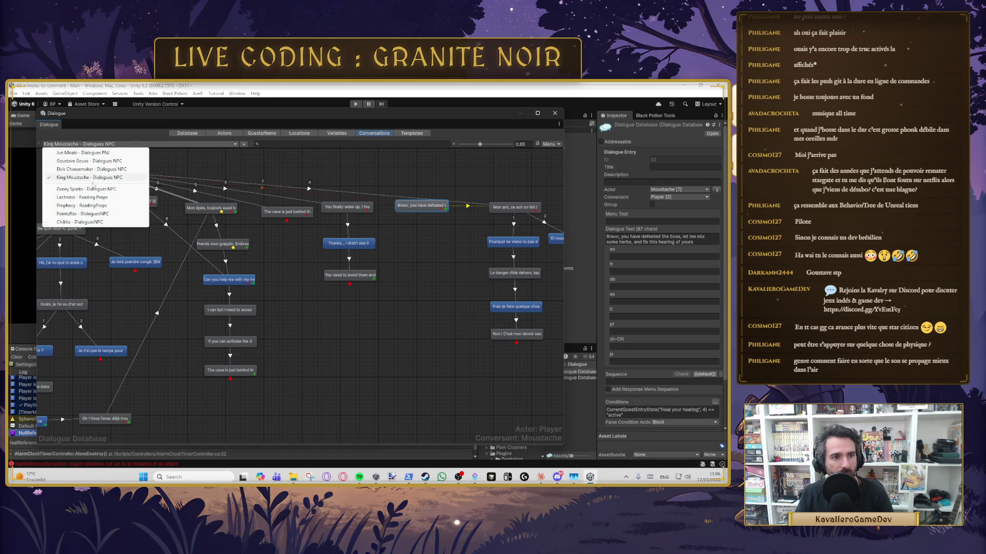
# Open Elvis Cheesemaker's conversation and inspect a reply and the 'Oh mince, je suis désolé' entry.
pyautogui.click(91, 170)
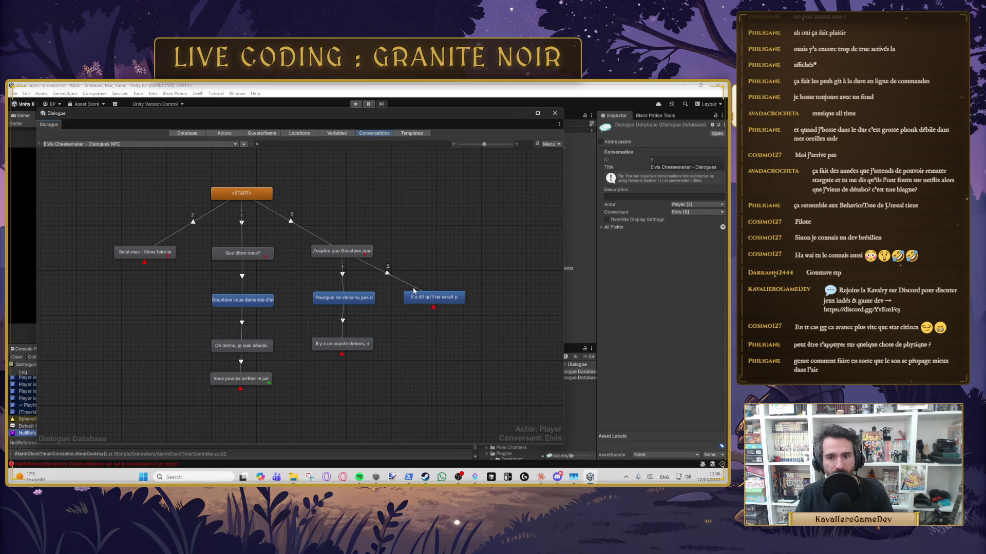
pyautogui.click(432, 299)
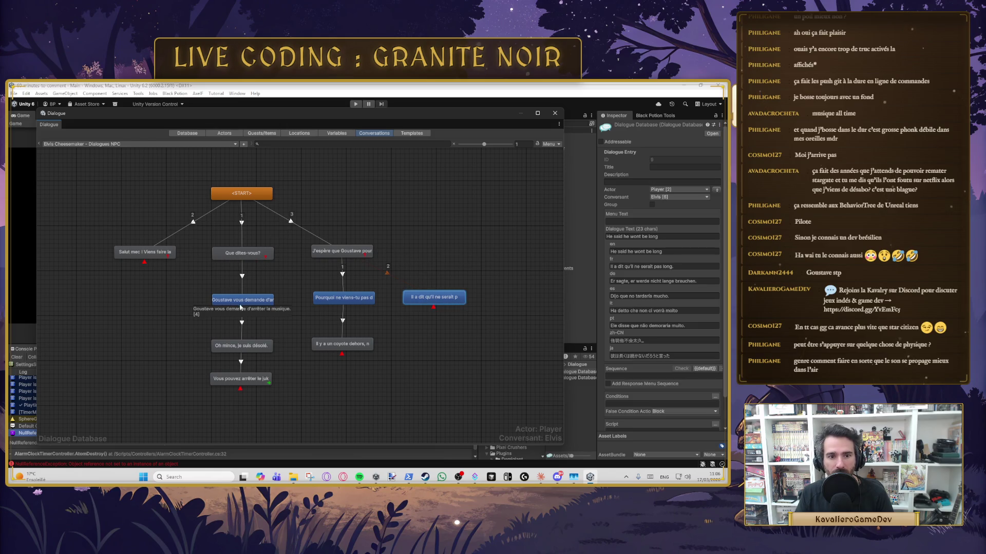
pyautogui.click(241, 345)
# Open Goustave Gouse - Dialogues NPC and read his blue cheese, greeting, Jun, focus and few-moments entries.
pyautogui.click(93, 143)
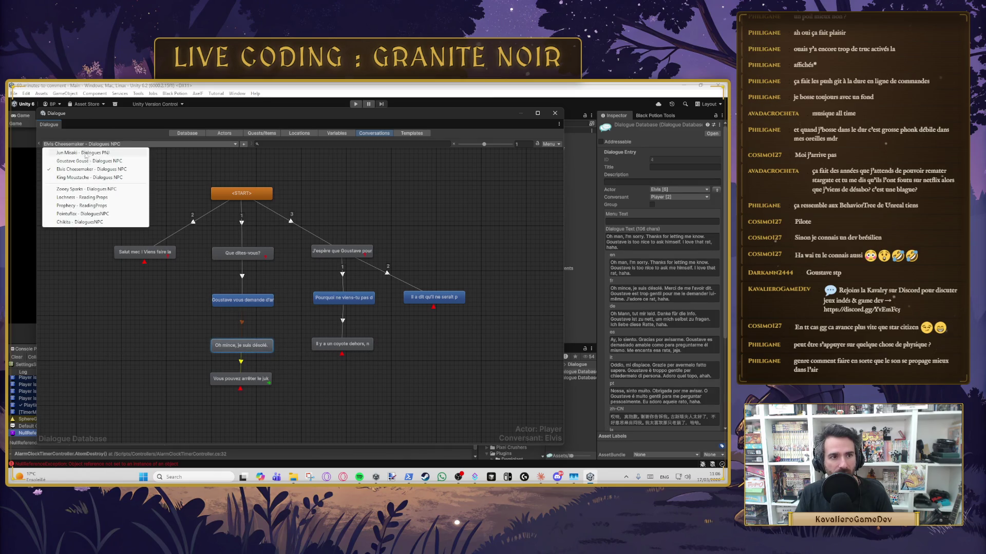
pyautogui.click(93, 162)
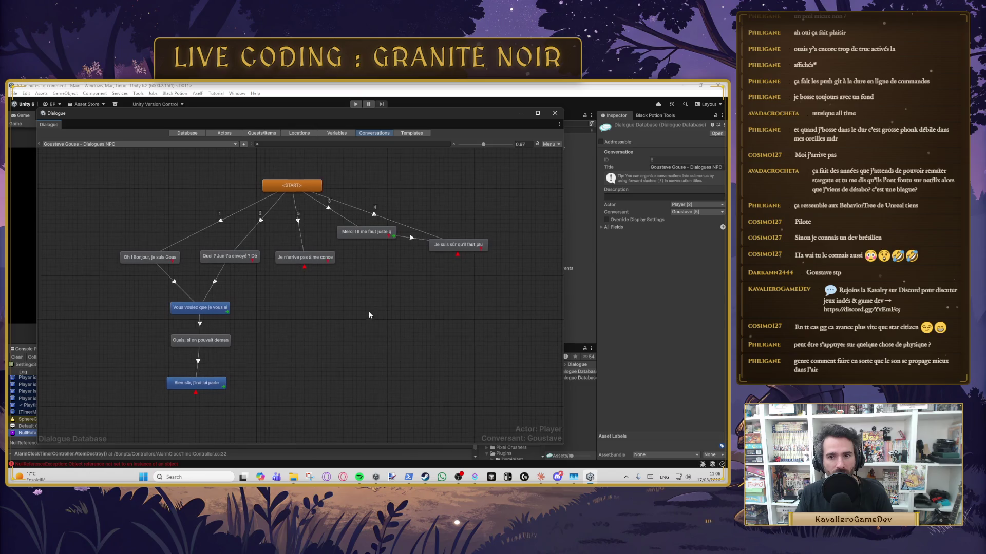
pyautogui.click(470, 246)
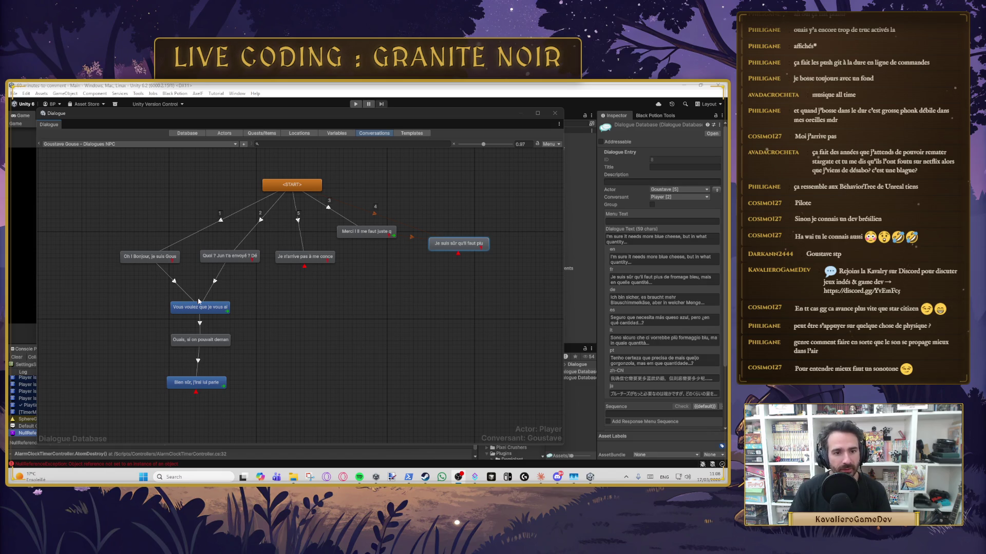
pyautogui.click(199, 307)
pyautogui.click(150, 256)
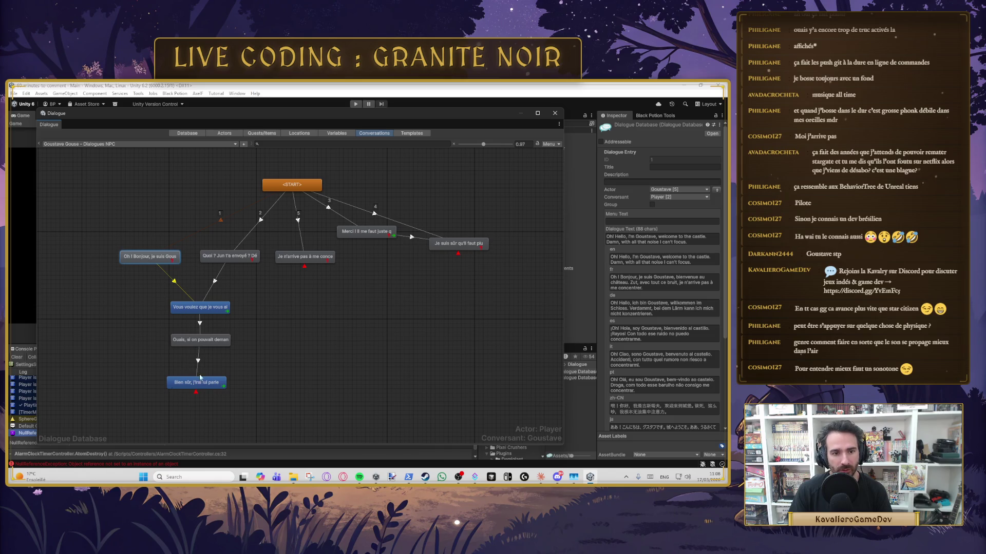
pyautogui.click(230, 256)
pyautogui.click(307, 258)
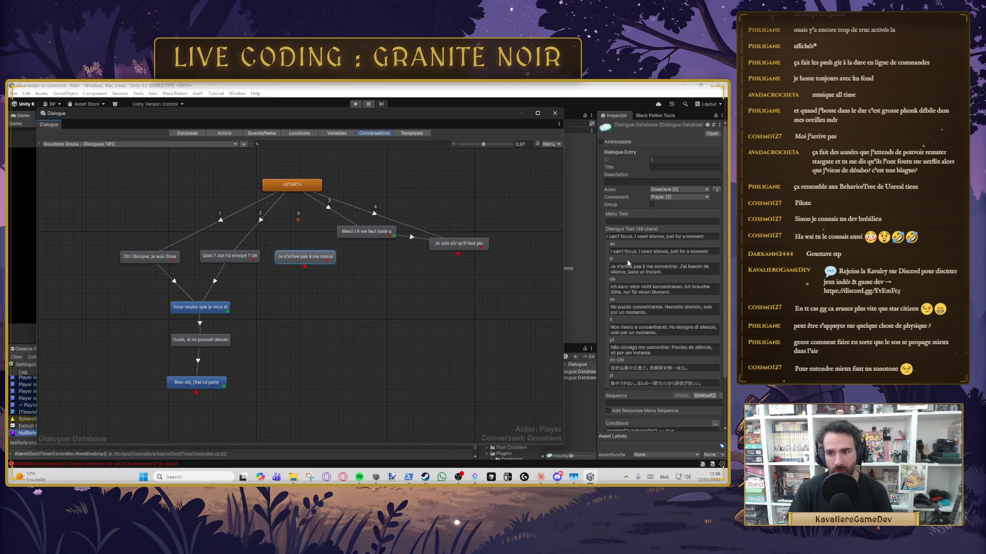
pyautogui.click(366, 231)
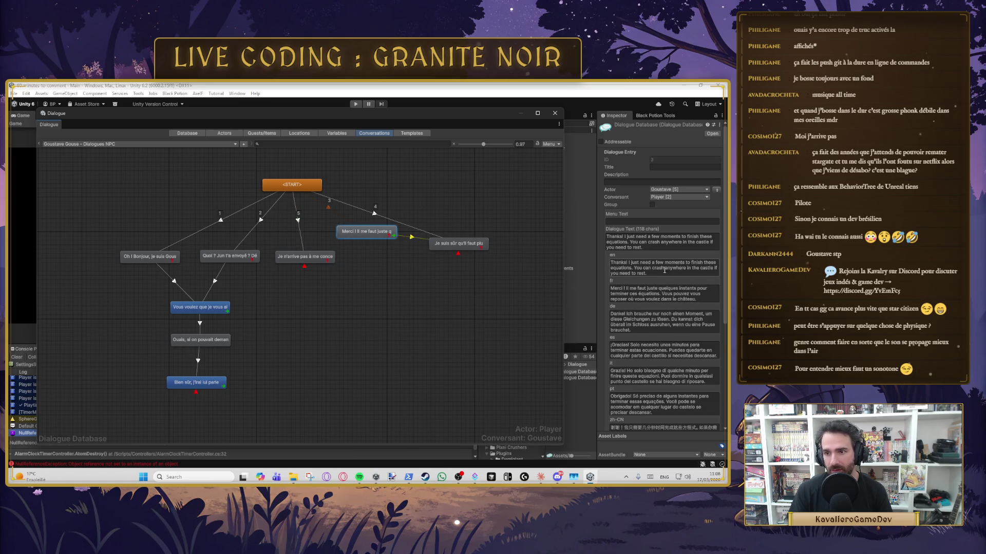